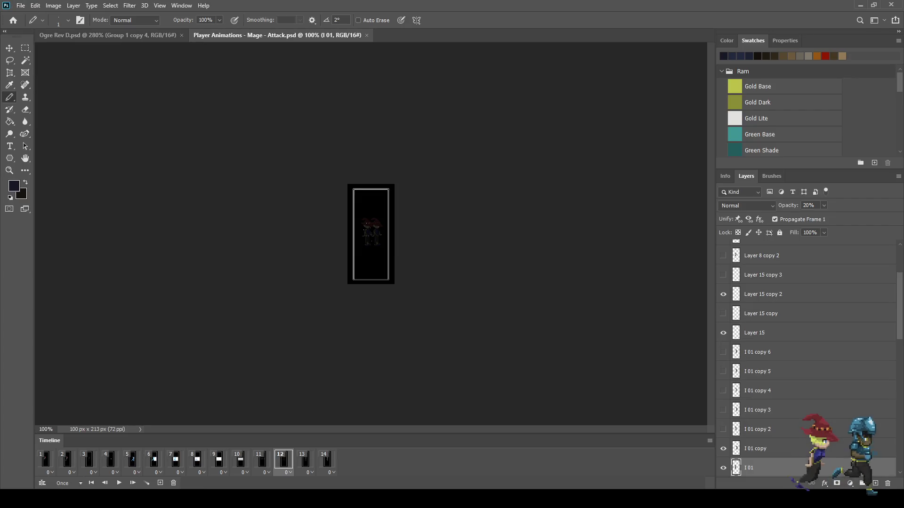
# Zoom in and play the Mage Attack animation full screen, then close that file
pyautogui.press('space')
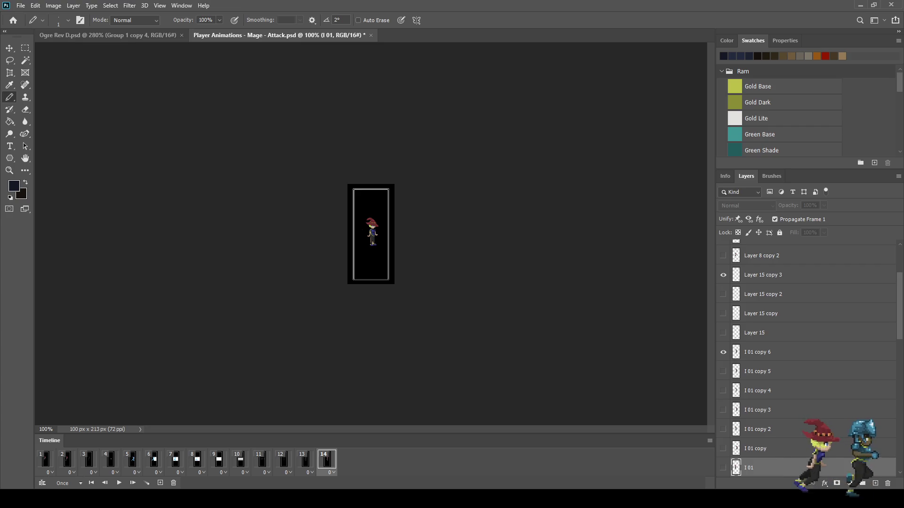
pyautogui.hotkey('ctrl', '+')
pyautogui.hotkey('ctrl', '+')
pyautogui.hotkey('ctrl', '+')
pyautogui.press('f')
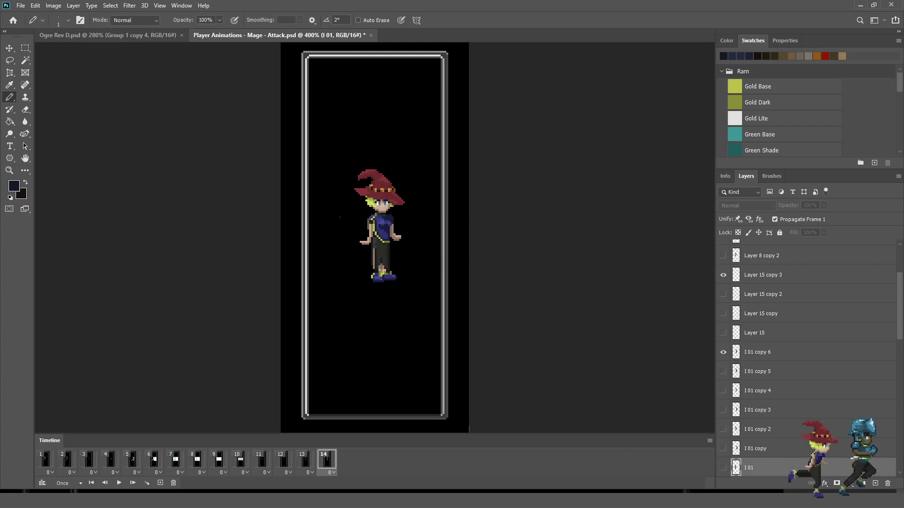
pyautogui.press('f')
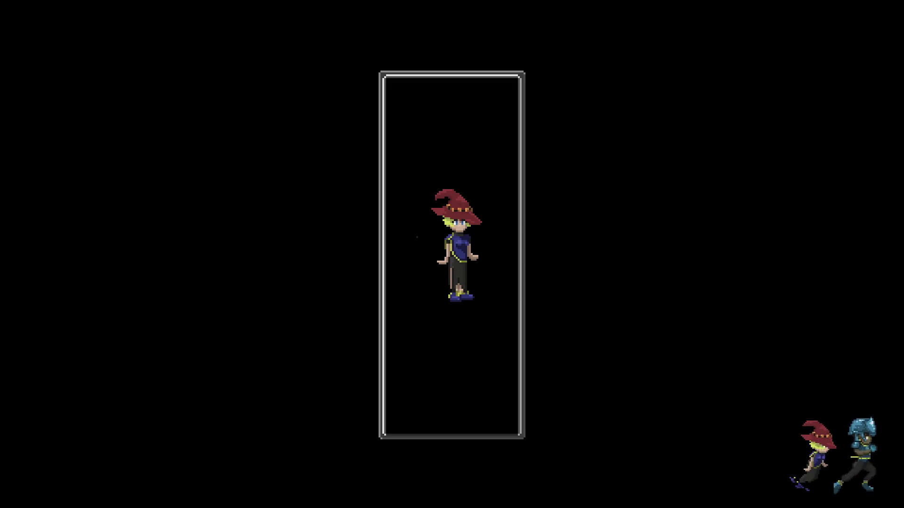
pyautogui.press('space')
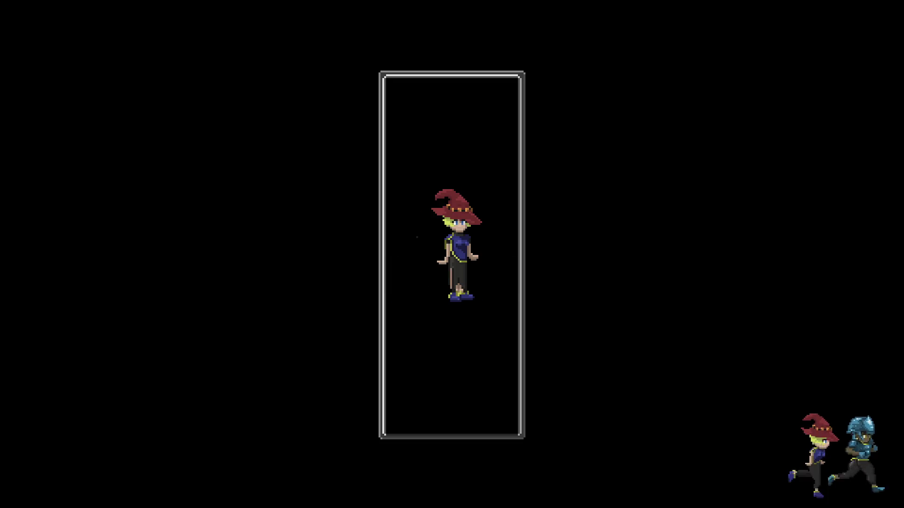
pyautogui.press('f')
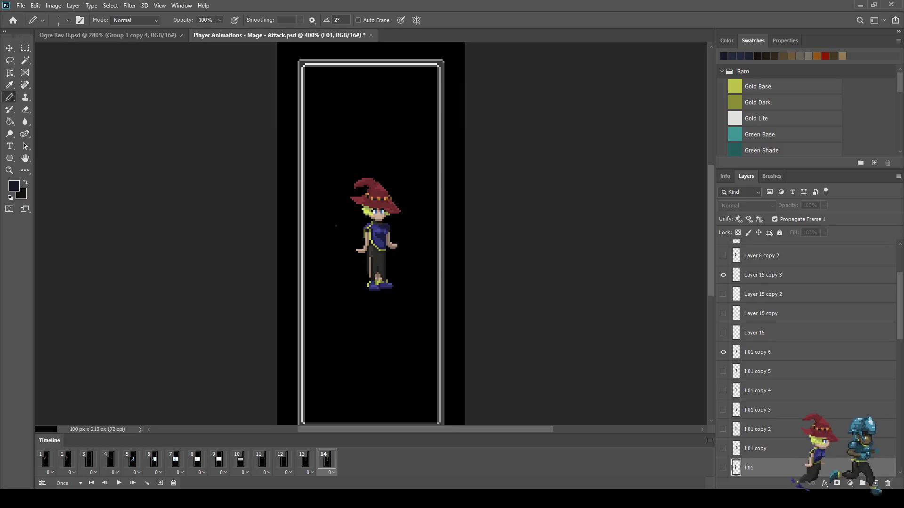
pyautogui.hotkey('ctrl', 'w')
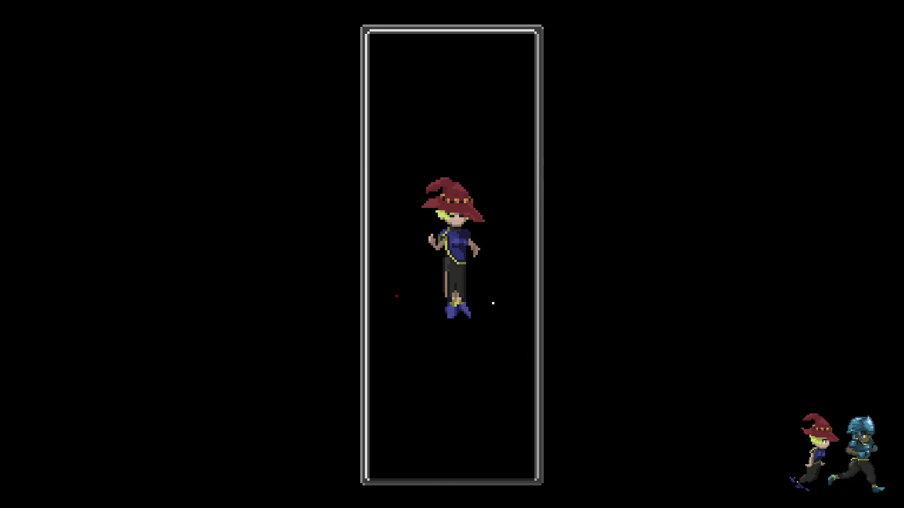
# Close Mage Cast, then preview Mage Evade zoomed in full screen and close it
pyautogui.press('f')
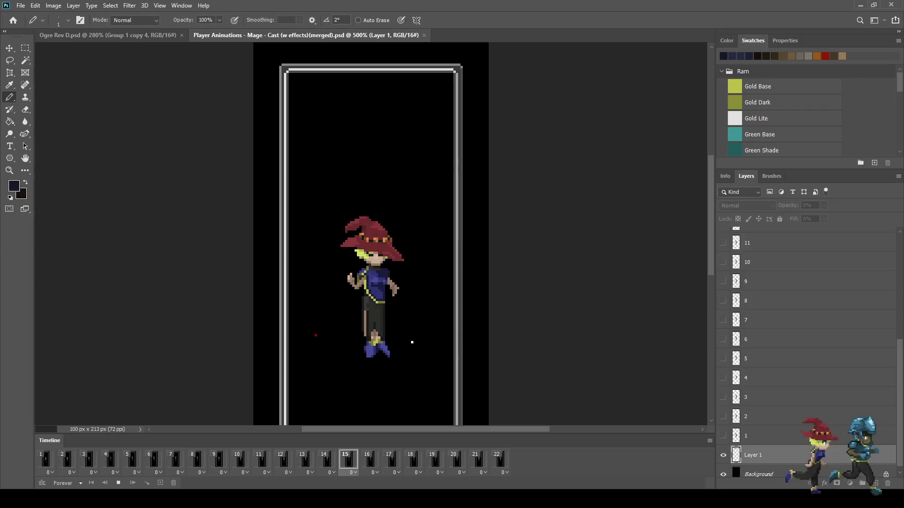
pyautogui.hotkey('ctrl', 'w')
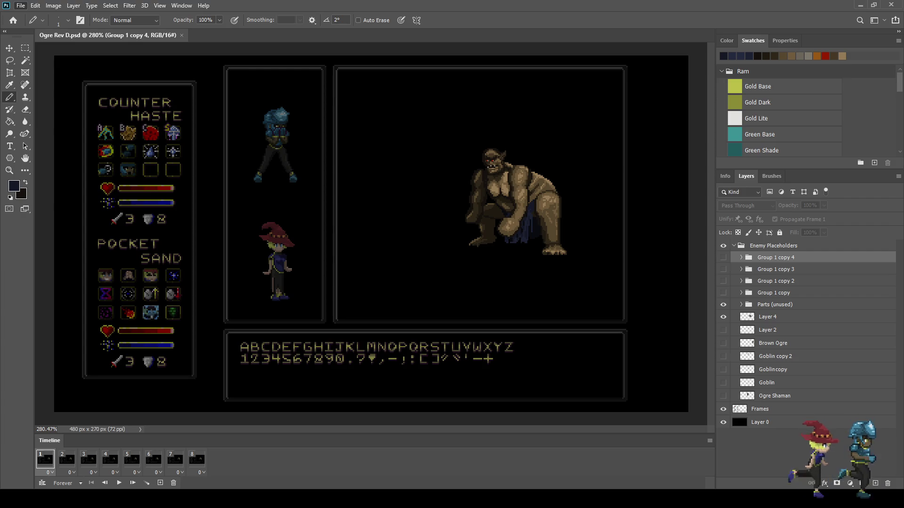
pyautogui.hotkey('ctrl', 'Tab')
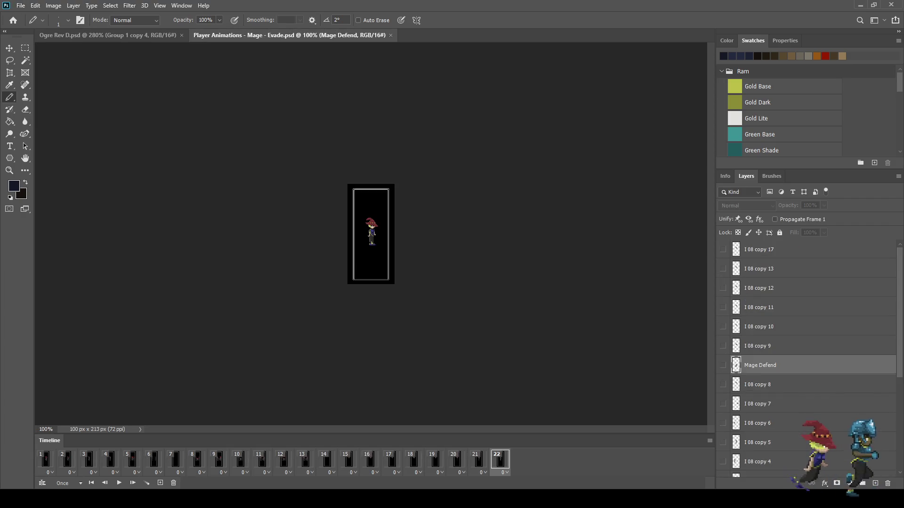
pyautogui.hotkey('ctrl', '+')
pyautogui.hotkey('ctrl', '+')
pyautogui.hotkey('ctrl', '+')
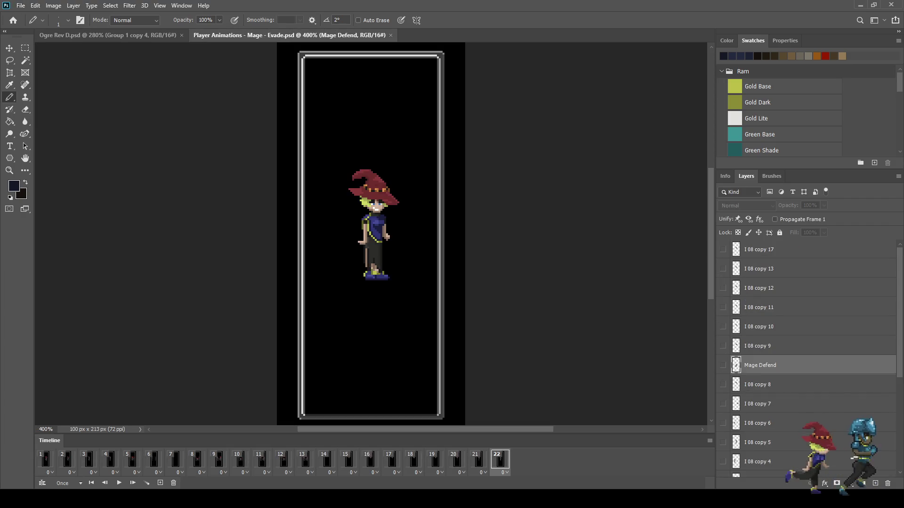
pyautogui.press('f')
pyautogui.press('f')
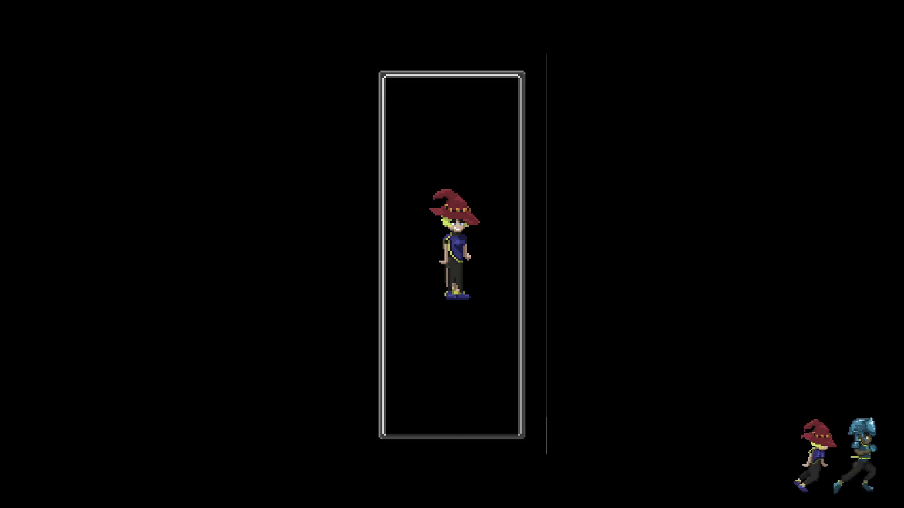
pyautogui.hotkey('ctrl', '-')
pyautogui.hotkey('ctrl', '+')
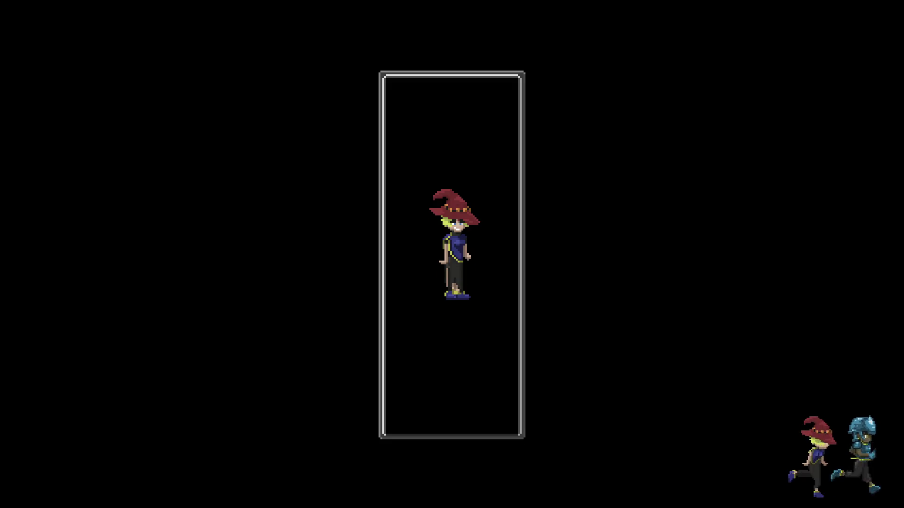
pyautogui.press('space')
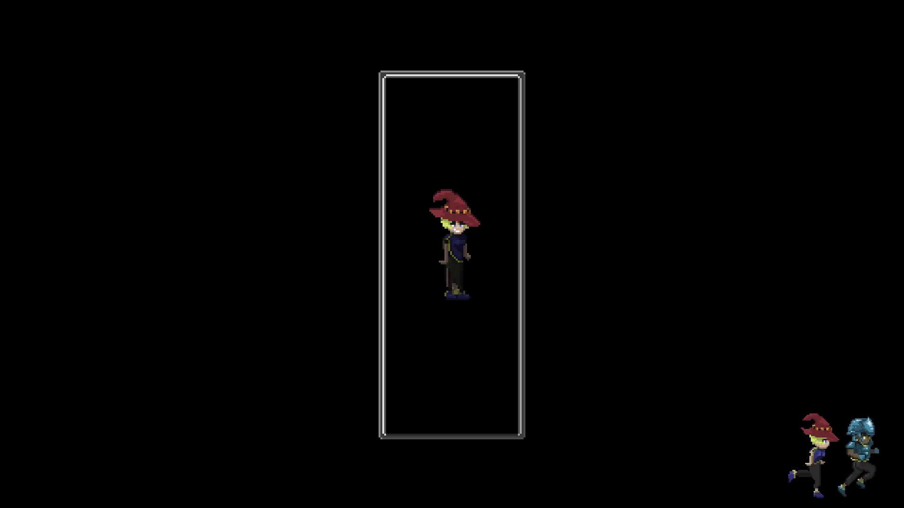
pyautogui.press('f')
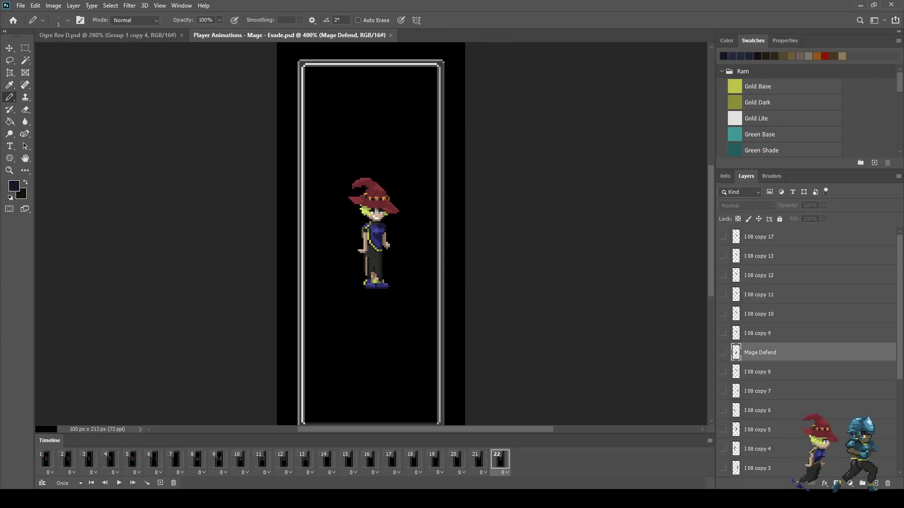
pyautogui.hotkey('ctrl', 'w')
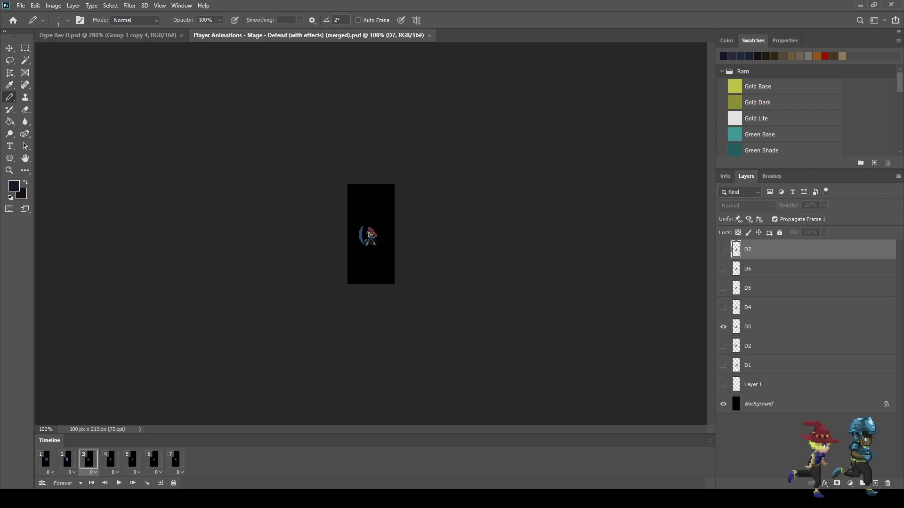
# Preview the Mage Defend sprite zoomed in full screen, then close the Fighter Evade file
pyautogui.hotkey('ctrl', '+')
pyautogui.hotkey('ctrl', '+')
pyautogui.hotkey('ctrl', '+')
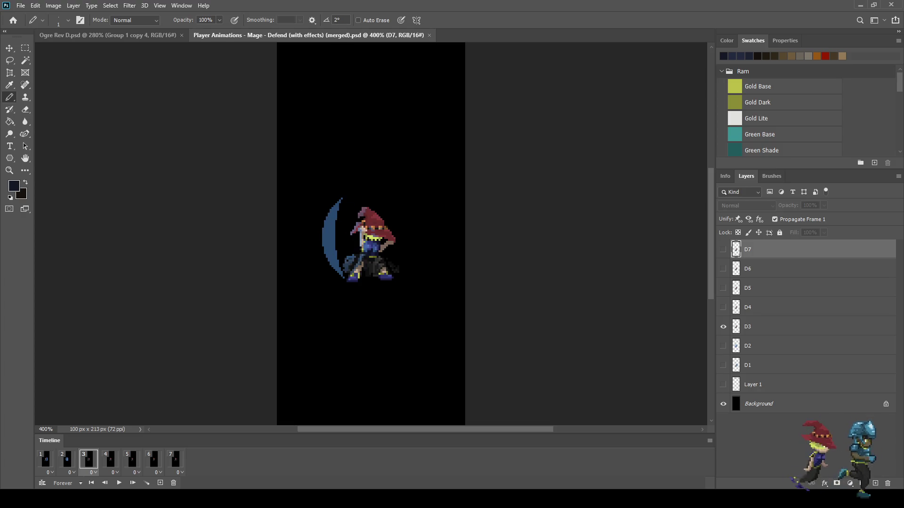
pyautogui.press('f')
pyautogui.press('f')
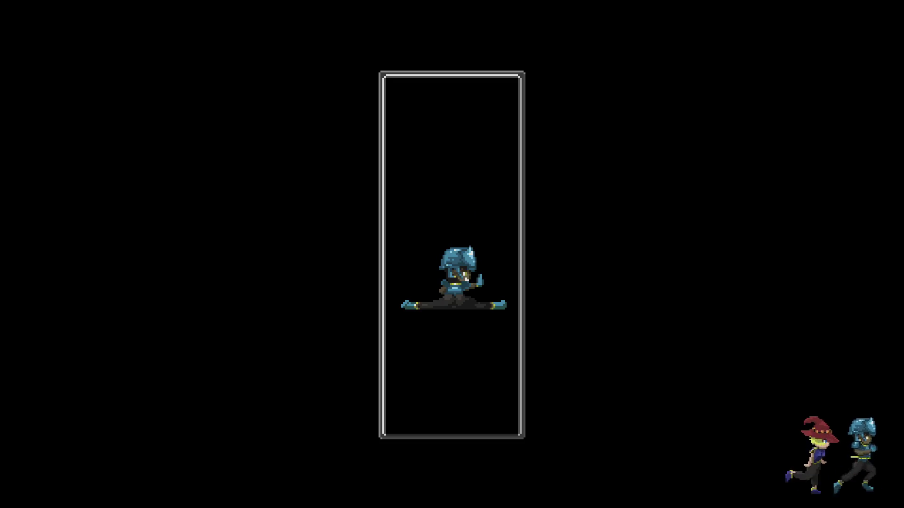
pyautogui.press('f')
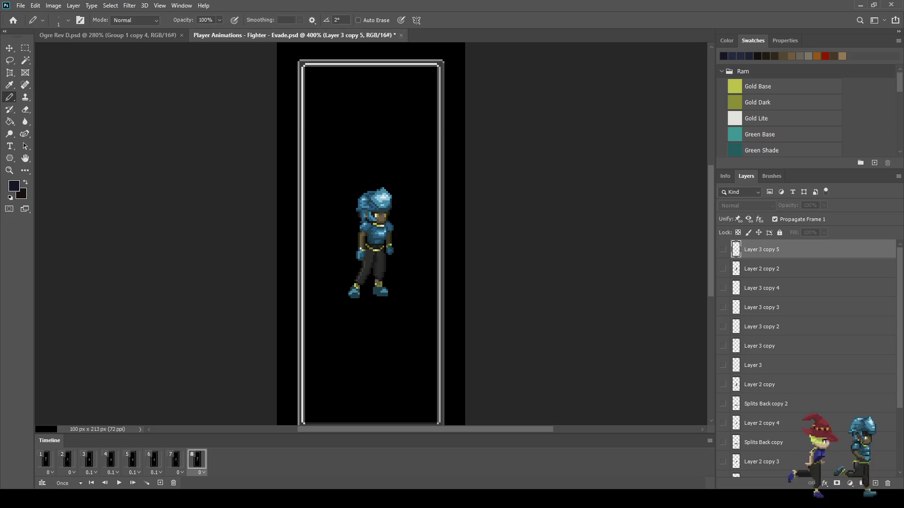
pyautogui.hotkey('ctrl', 'w')
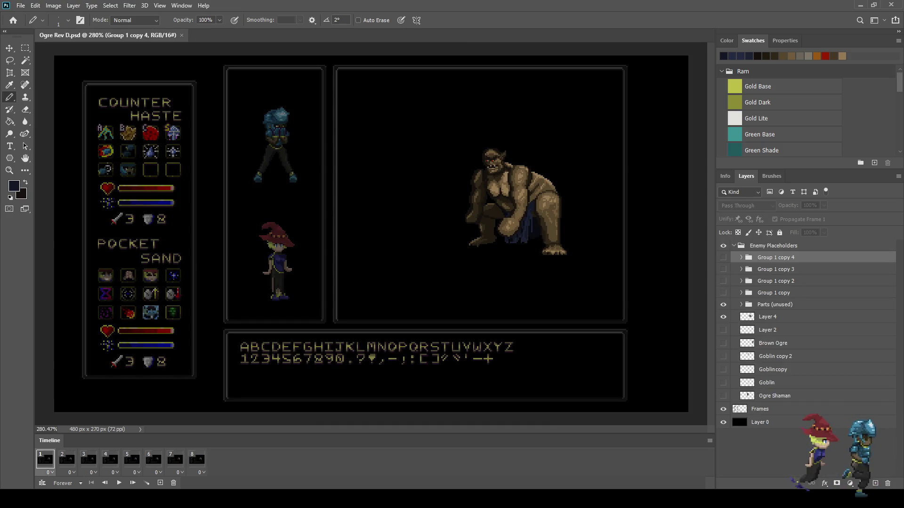
# Play the ogre's 8-frame animation, stop on frame 1, and zoom to about 550% on the ogre
pyautogui.press('space')
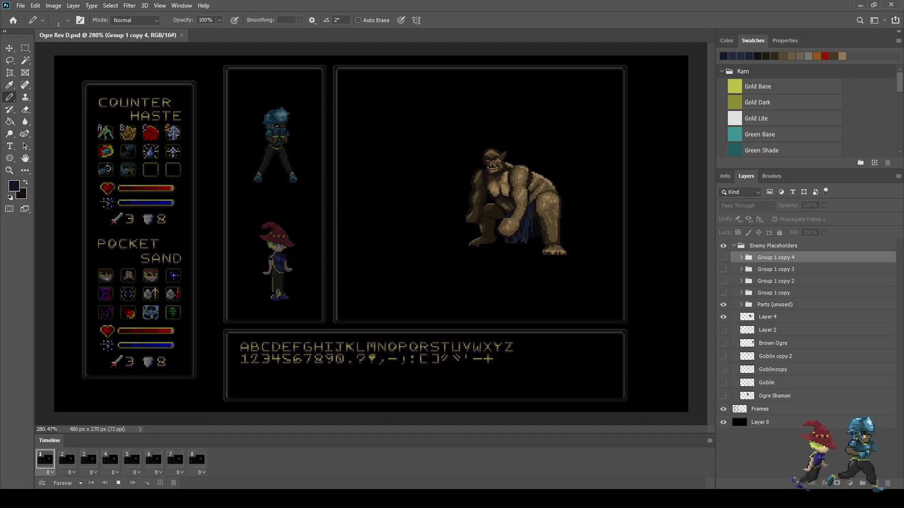
pyautogui.press('space')
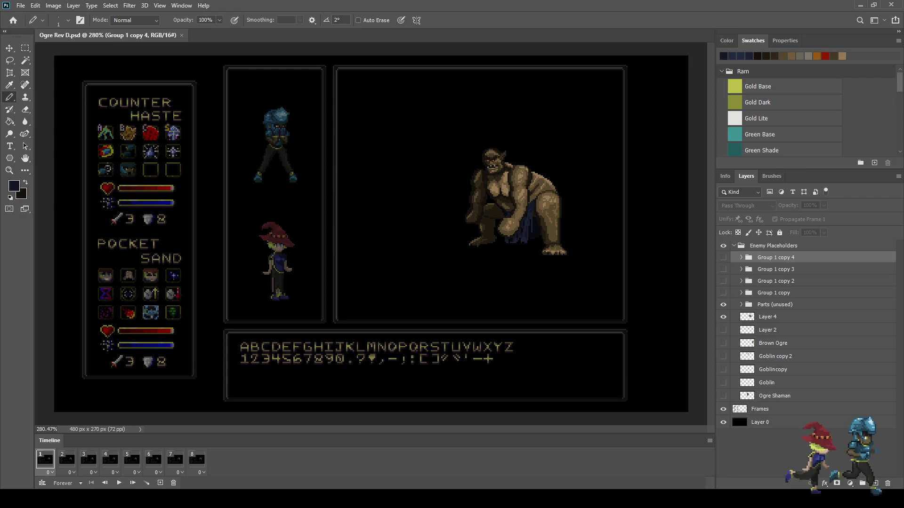
pyautogui.scroll(8, 546, 203)
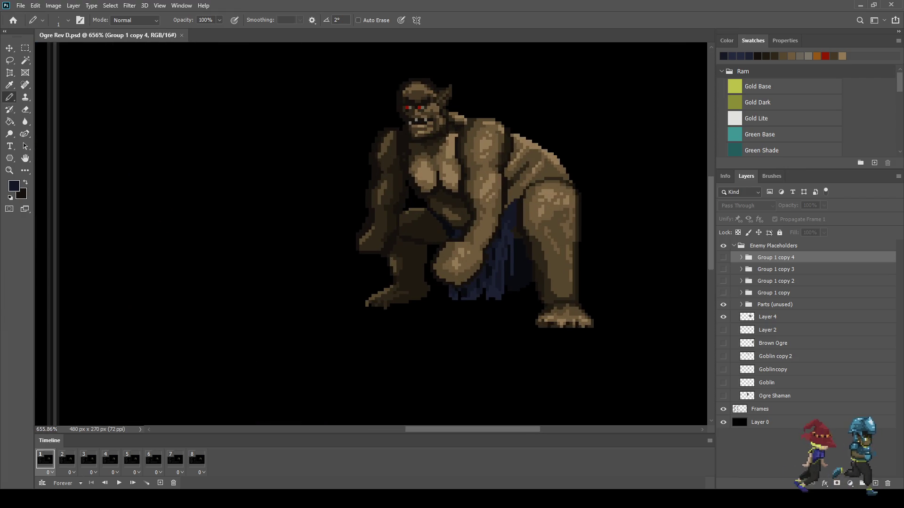
pyautogui.scroll(-4, 470, 202)
pyautogui.scroll(3, 471, 203)
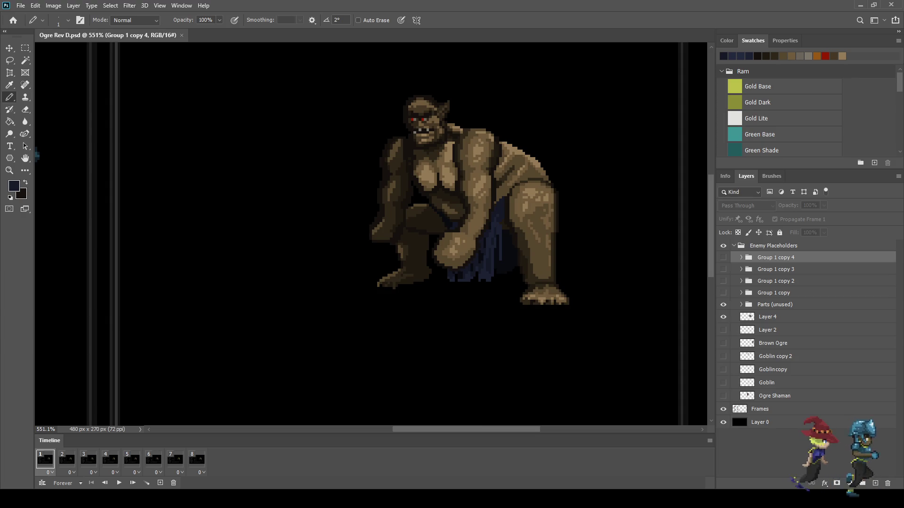
# Rename Layer 4 to '1', and merge Group 1 copy into layer '2' below Parts (unused)
pyautogui.click(767, 317)
pyautogui.doubleClick(768, 317)
pyautogui.write('1')
pyautogui.press('Return')
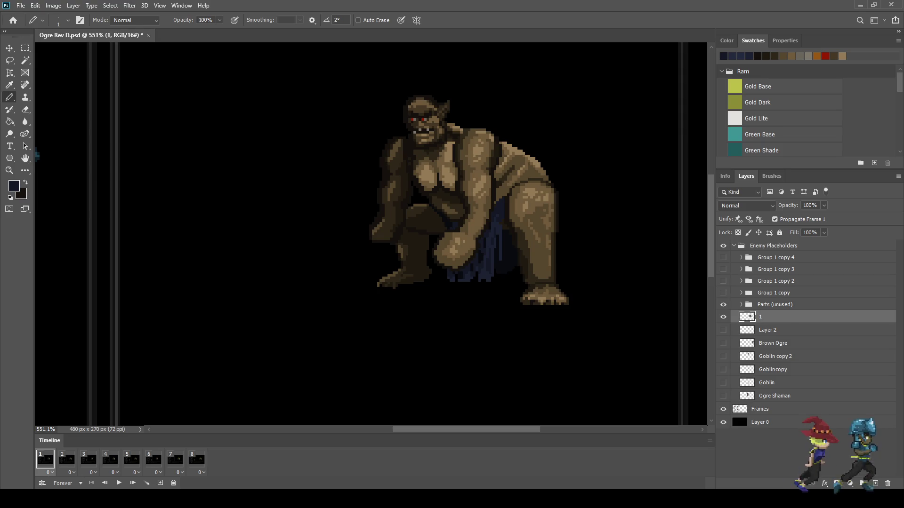
pyautogui.click(67, 460)
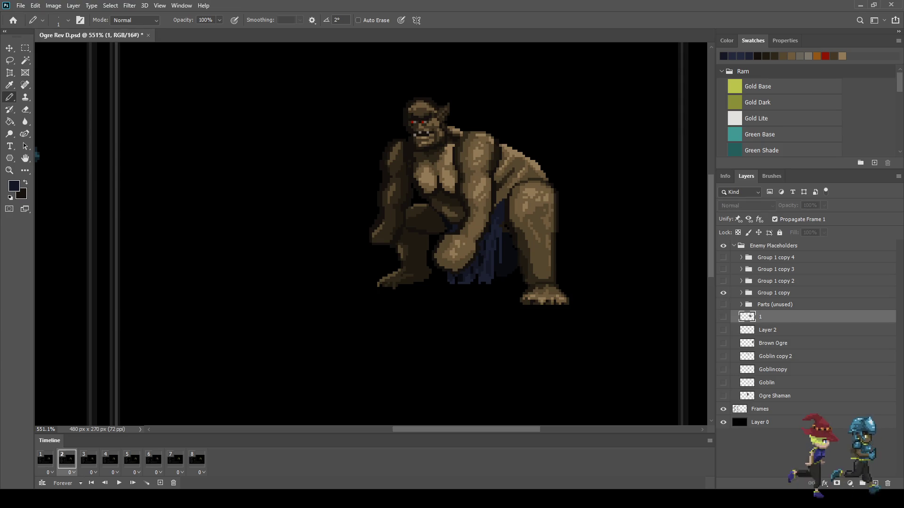
pyautogui.click(773, 293)
pyautogui.hotkey('ctrl', 'e')
pyautogui.doubleClick(775, 293)
pyautogui.write('2')
pyautogui.press('Return')
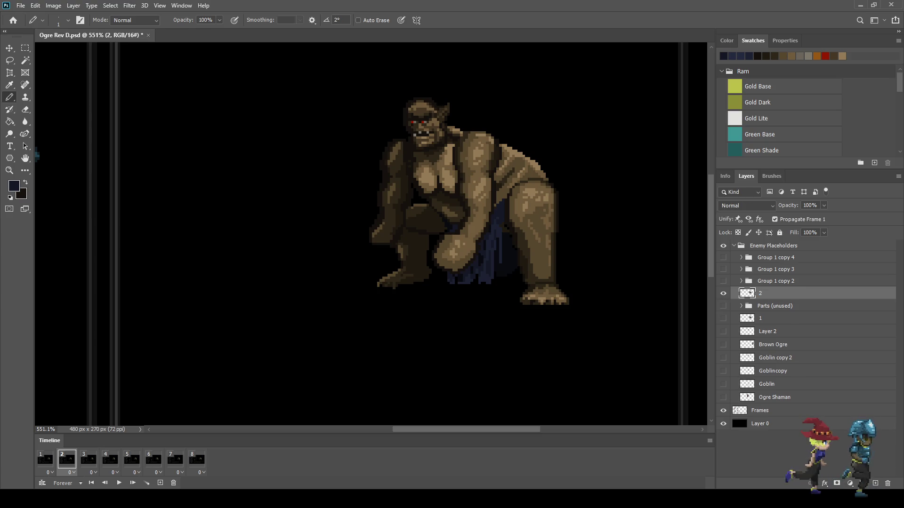
pyautogui.hotkey('ctrl', '[')
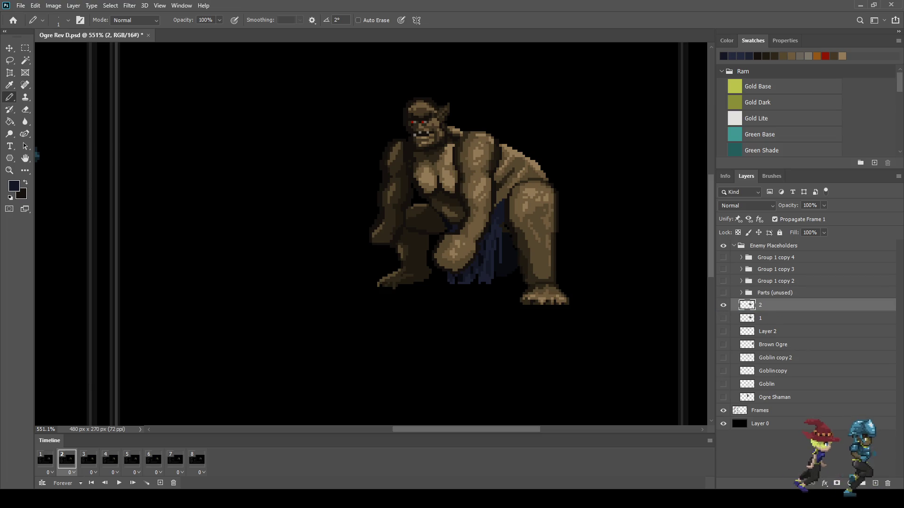
# On frame 3, merge Group 1 copy 2 into layer '3' below Parts (unused)
pyautogui.click(88, 460)
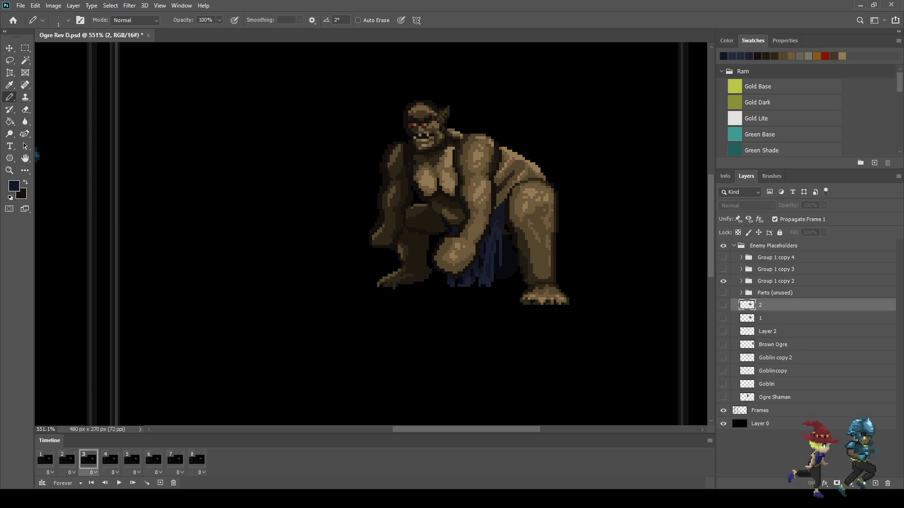
pyautogui.click(776, 281)
pyautogui.hotkey('ctrl', 'e')
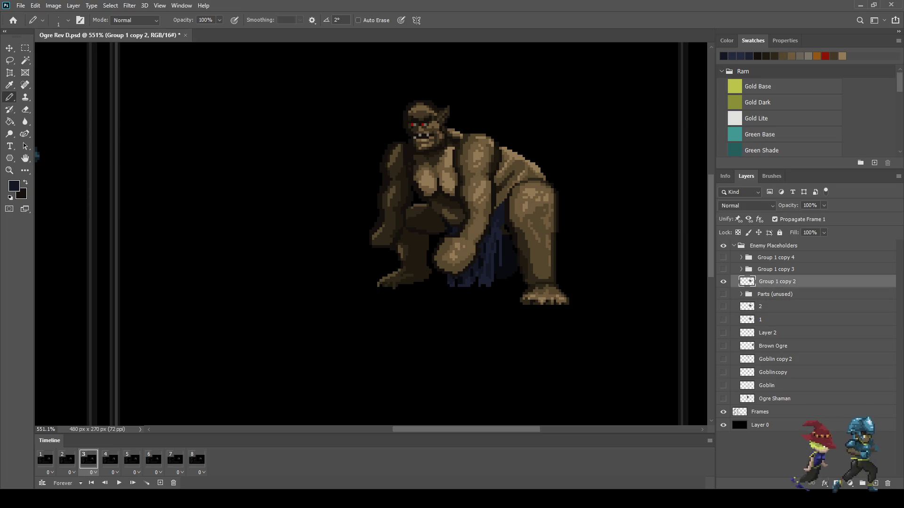
pyautogui.doubleClick(777, 282)
pyautogui.write('3')
pyautogui.press('Return')
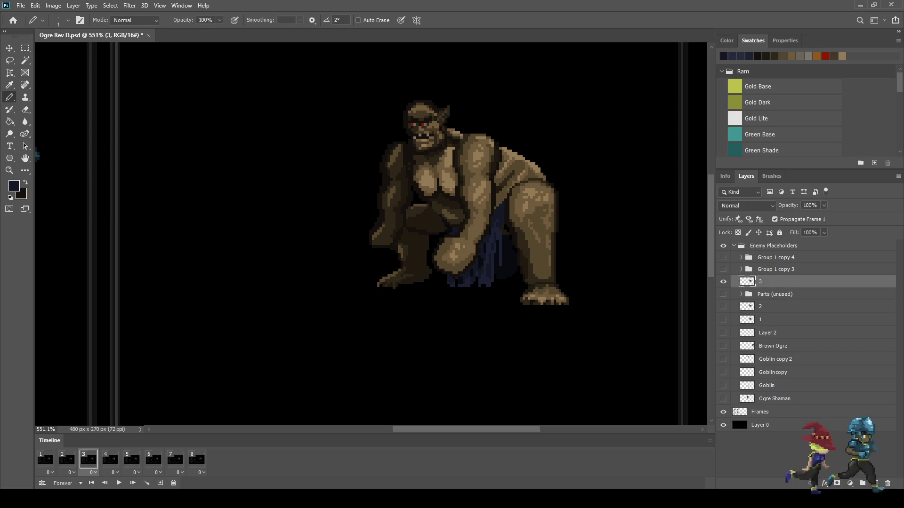
pyautogui.hotkey('ctrl', '[')
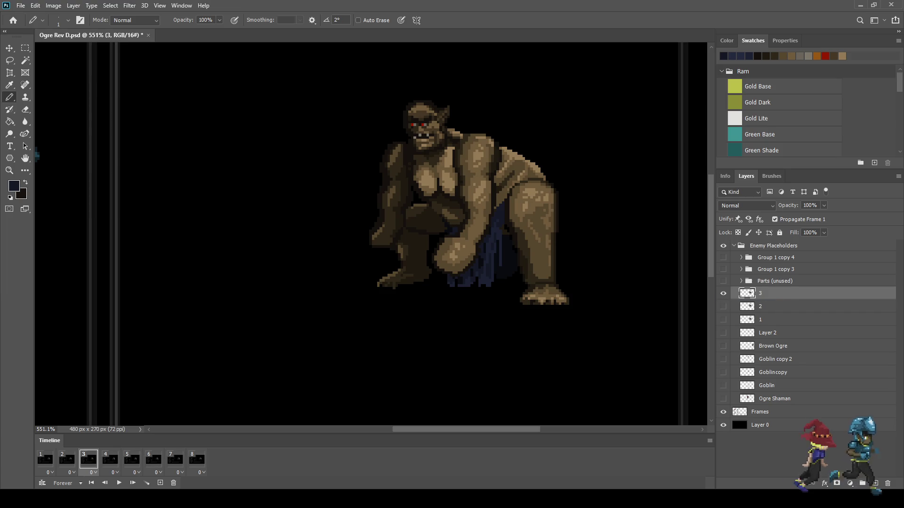
# On frame 4, merge Group 1 copy 3 into layer '4' below Parts (unused)
pyautogui.click(109, 459)
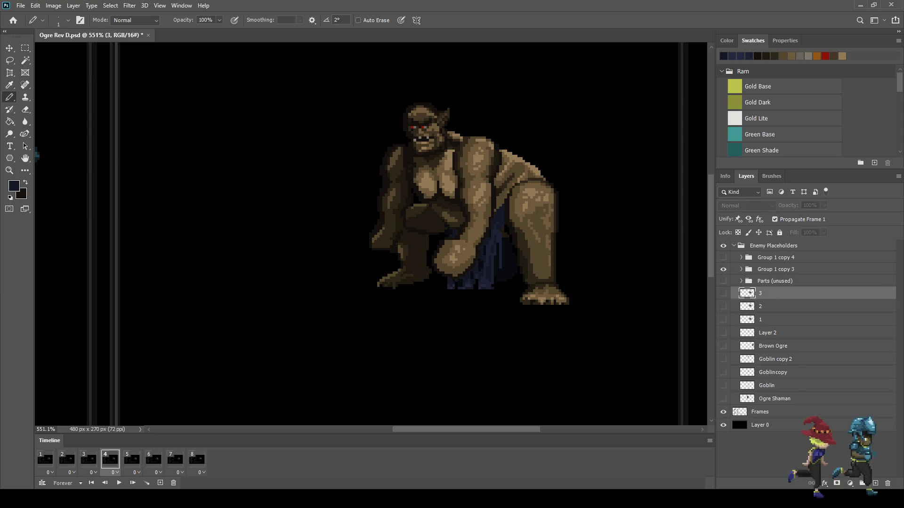
pyautogui.click(776, 269)
pyautogui.hotkey('ctrl', 'e')
pyautogui.doubleClick(777, 270)
pyautogui.write('4')
pyautogui.press('Return')
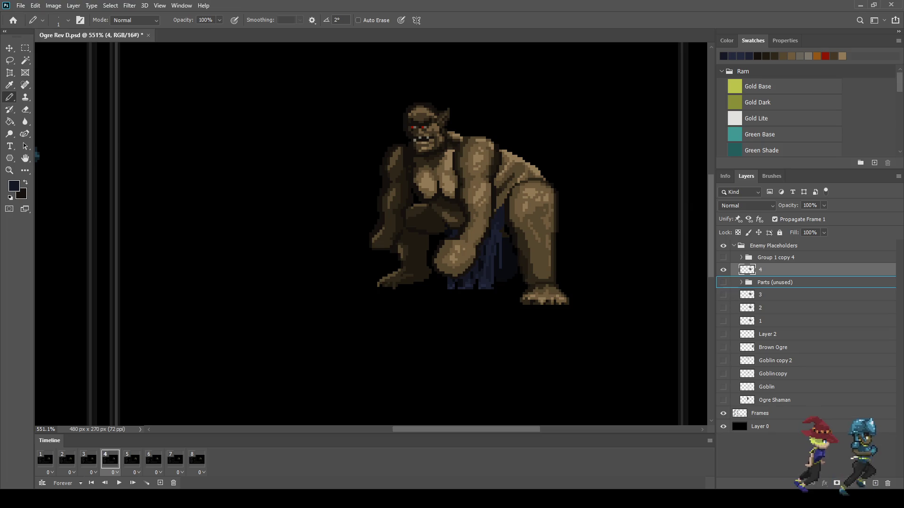
pyautogui.hotkey('ctrl', '[')
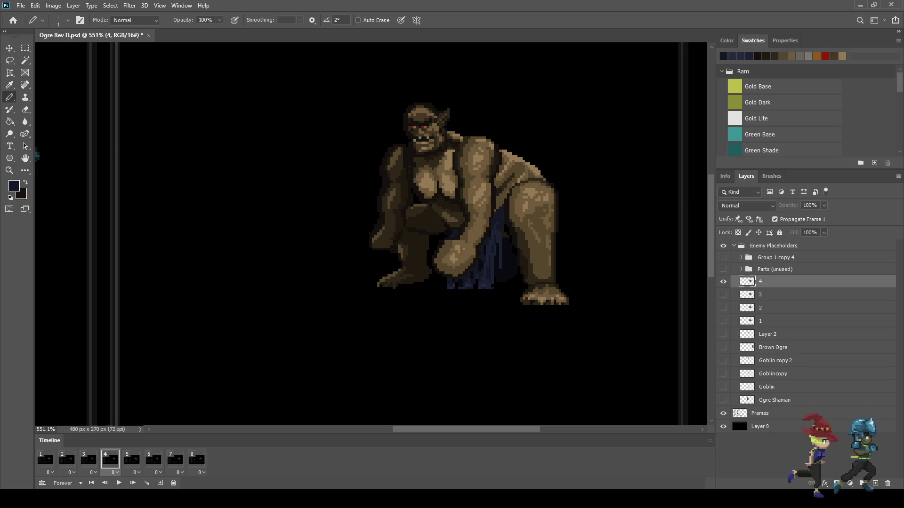
# On frame 5, rename Group 1 copy 4 to '5', merge it, and move it below Parts (unused)
pyautogui.click(132, 460)
pyautogui.click(776, 258)
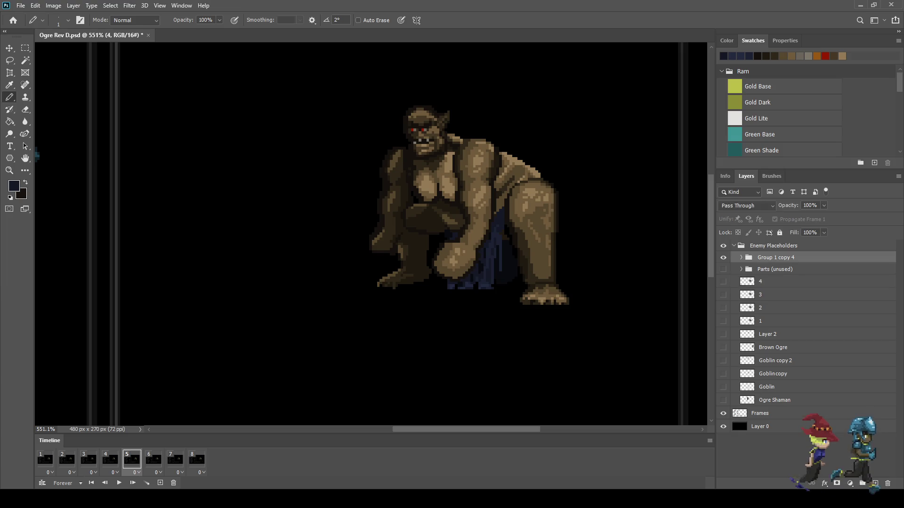
pyautogui.doubleClick(776, 258)
pyautogui.write('5')
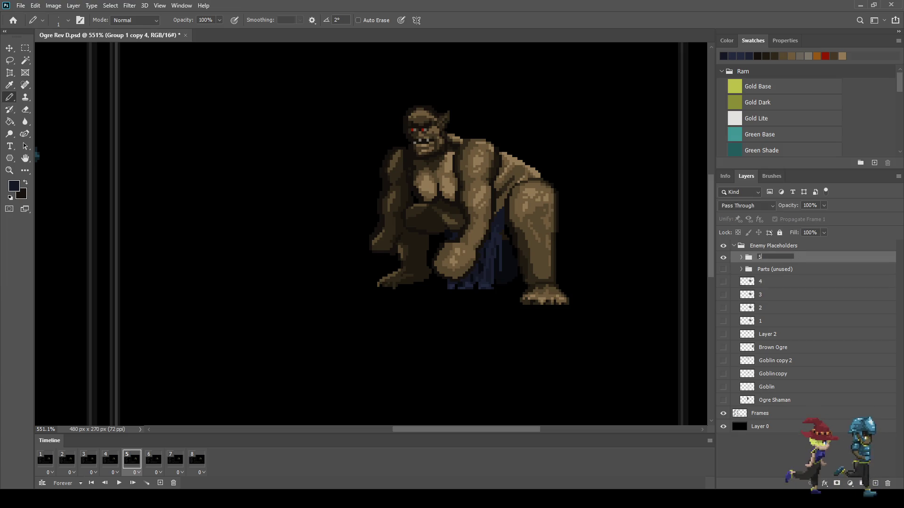
pyautogui.press('Return')
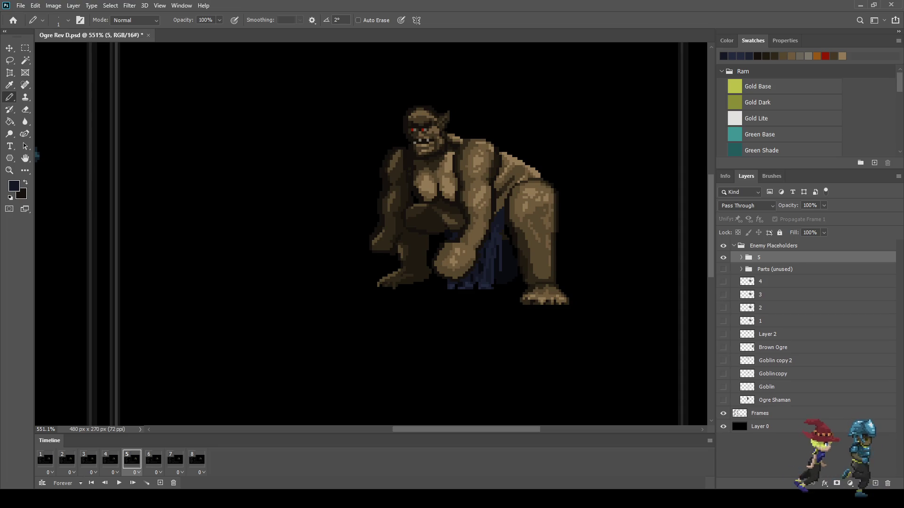
pyautogui.hotkey('ctrl', 'e')
pyautogui.hotkey('ctrl', '[')
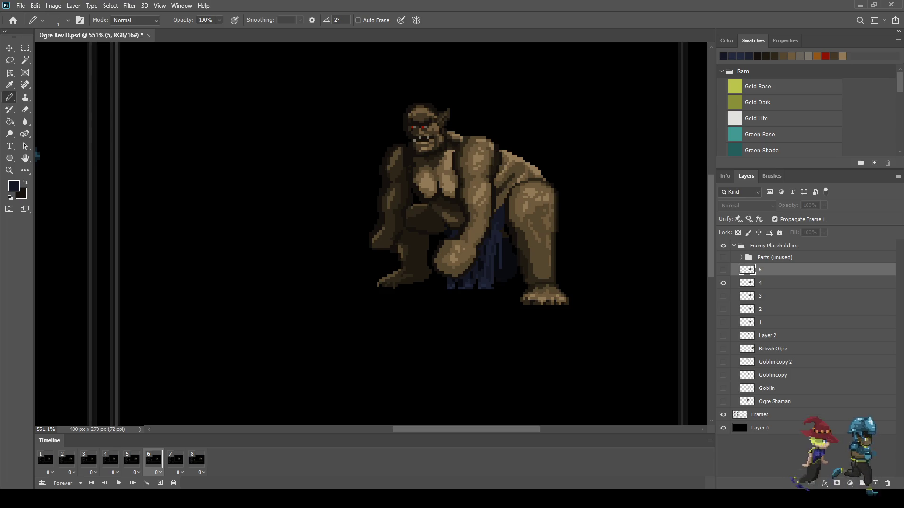
# On frame 6, hide layer 4, duplicate it as layer '6', and place it above layer 5
pyautogui.click(723, 283)
pyautogui.click(772, 283)
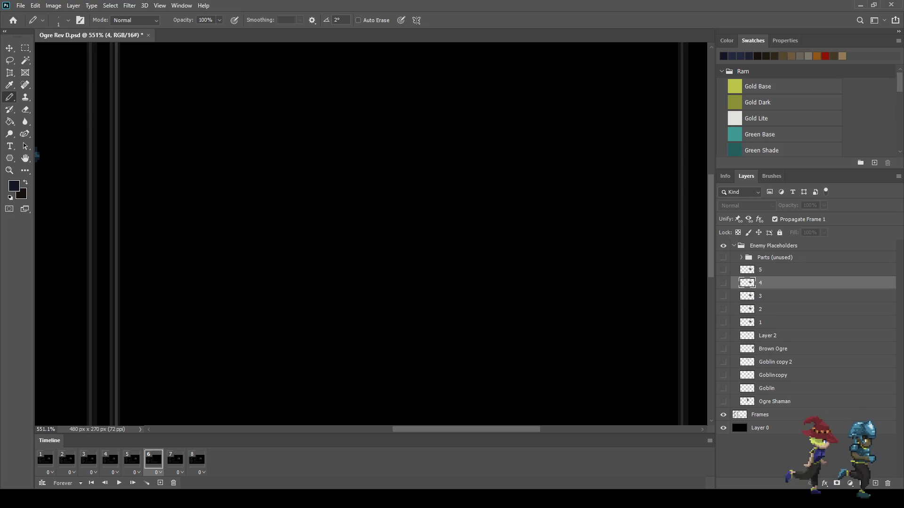
pyautogui.hotkey('ctrl', 'j')
pyautogui.click(723, 283)
pyautogui.doubleClick(767, 282)
pyautogui.write('6')
pyautogui.press('Return')
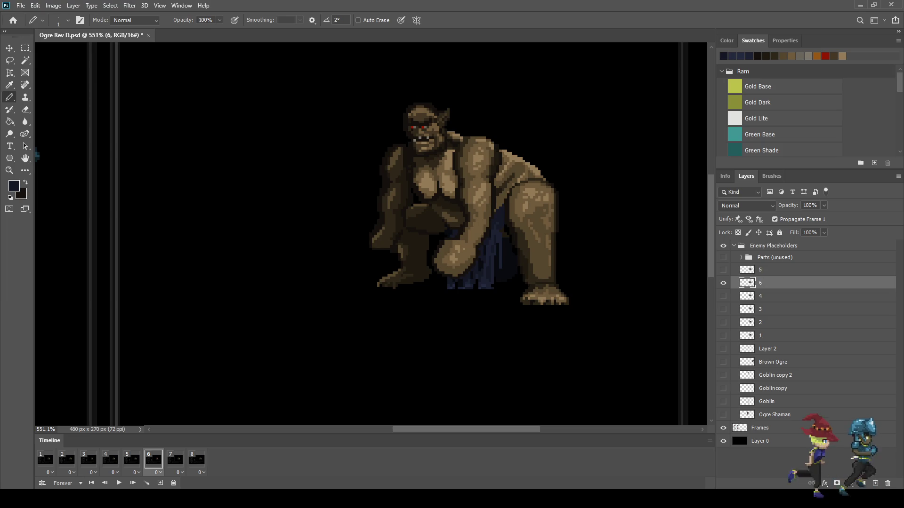
pyautogui.hotkey('alt', ']')
pyautogui.hotkey('alt', '[')
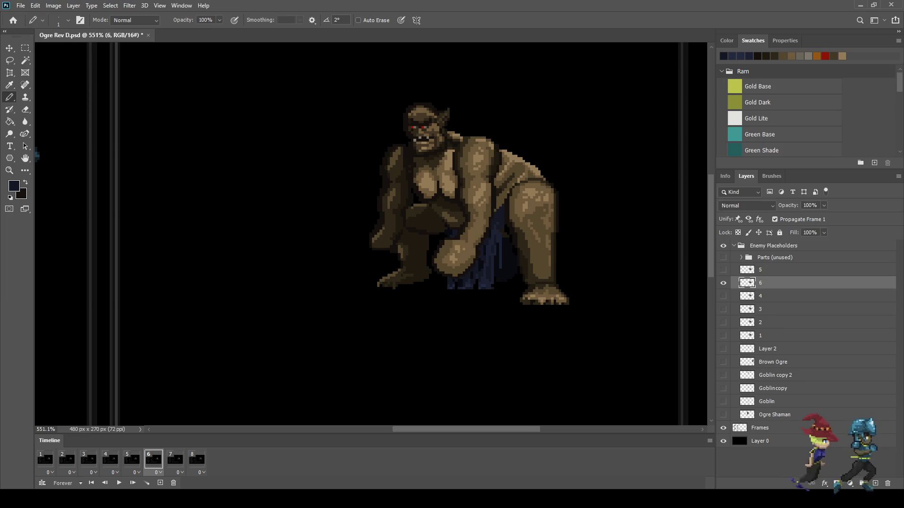
pyautogui.hotkey('ctrl', ']')
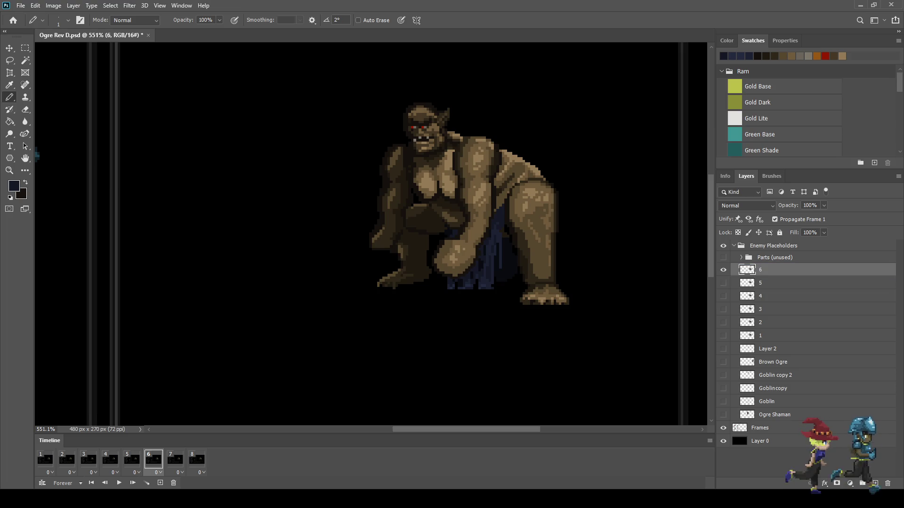
# On frame 7, hide layer 3, duplicate it as layer '7', and drag it to the top
pyautogui.press('space')
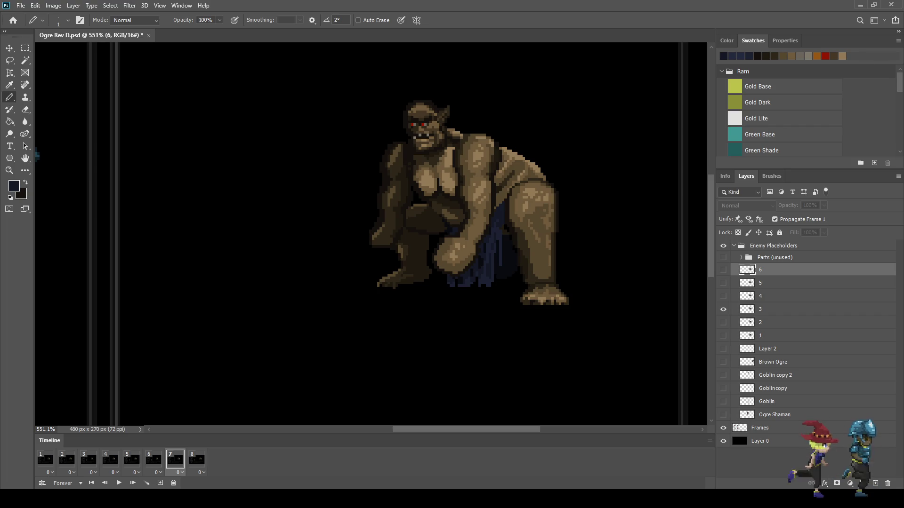
pyautogui.click(723, 309)
pyautogui.click(777, 309)
pyautogui.hotkey('ctrl', 'j')
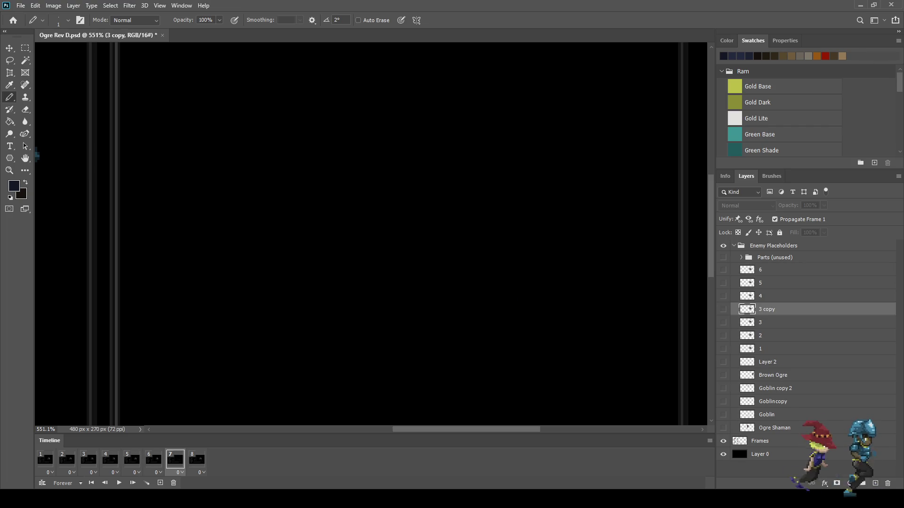
pyautogui.click(723, 310)
pyautogui.doubleClick(766, 309)
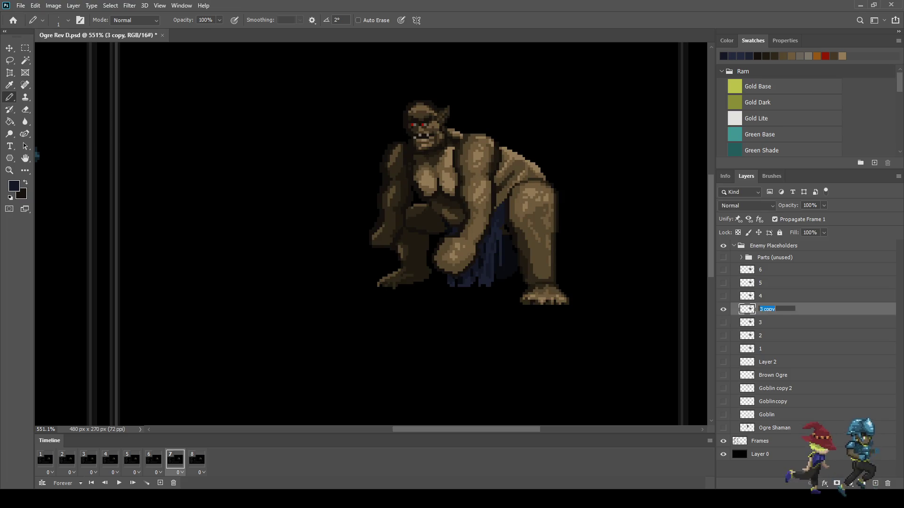
pyautogui.write('7')
pyautogui.press('Return')
pyautogui.moveTo(772, 310); pyautogui.dragTo(772, 264)
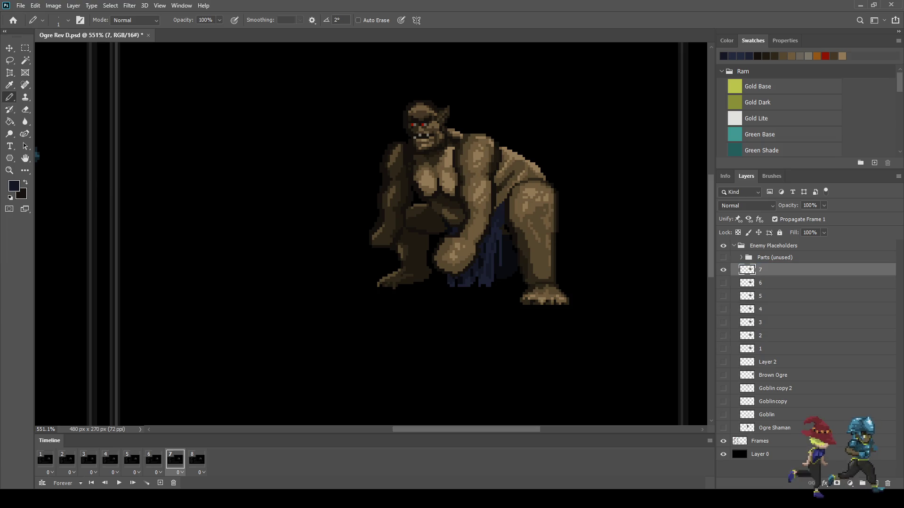
# On frame 8, hide layer 2, duplicate it as layer '8', and drag it to the top
pyautogui.click(197, 459)
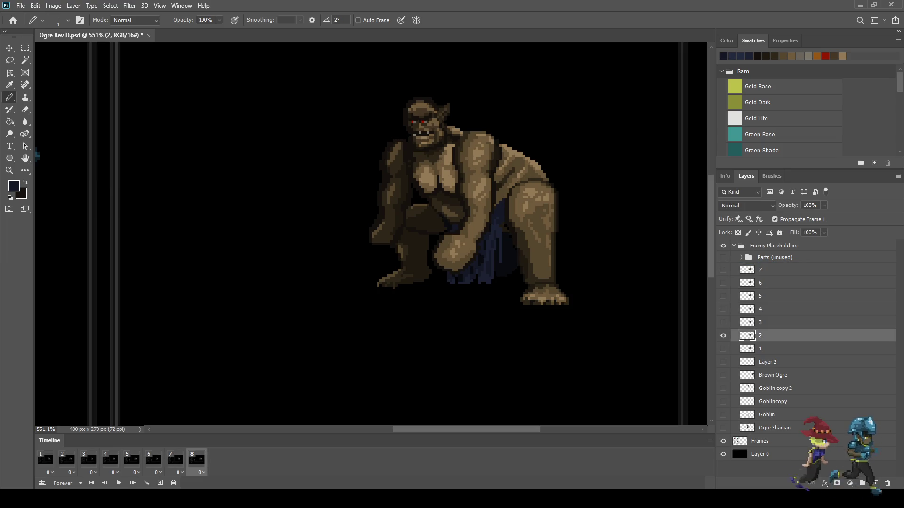
pyautogui.click(724, 336)
pyautogui.hotkey('ctrl', 'j')
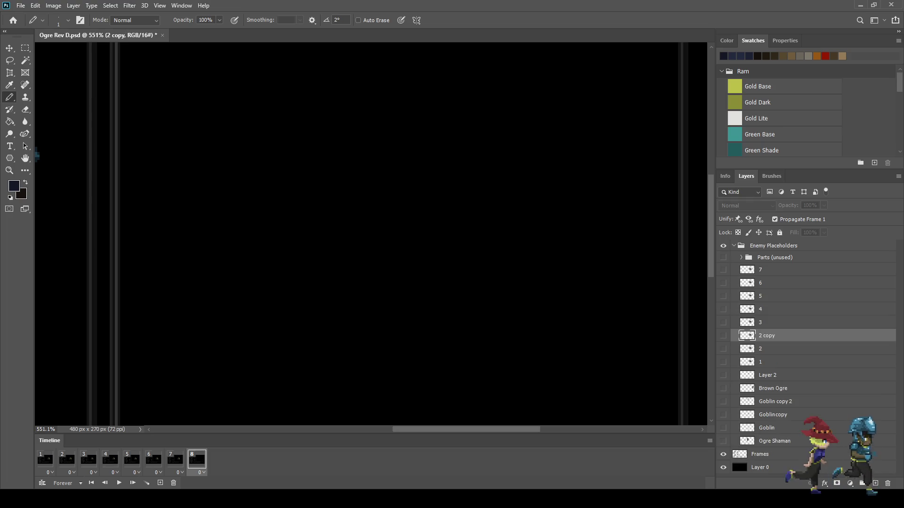
pyautogui.click(723, 335)
pyautogui.doubleClick(768, 336)
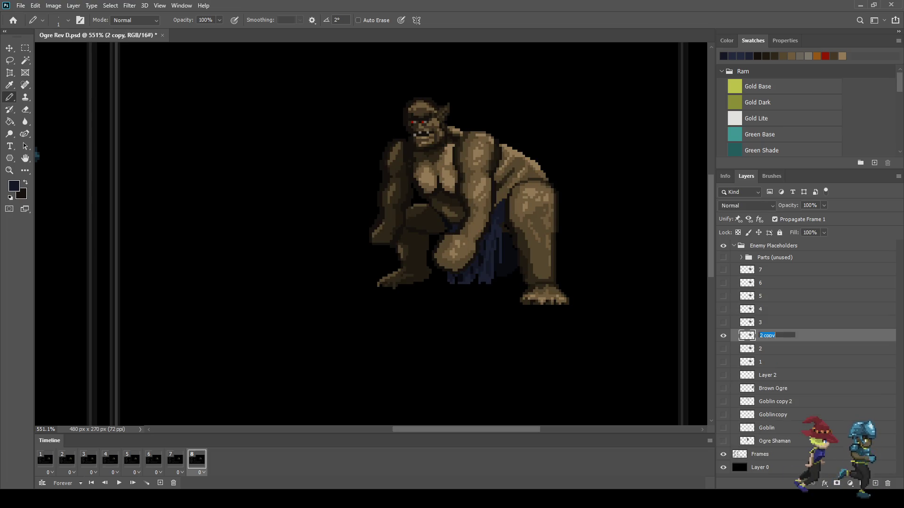
pyautogui.write('8')
pyautogui.press('Return')
pyautogui.moveTo(760, 335); pyautogui.dragTo(760, 266)
pyautogui.scroll(-5, 371, 234)
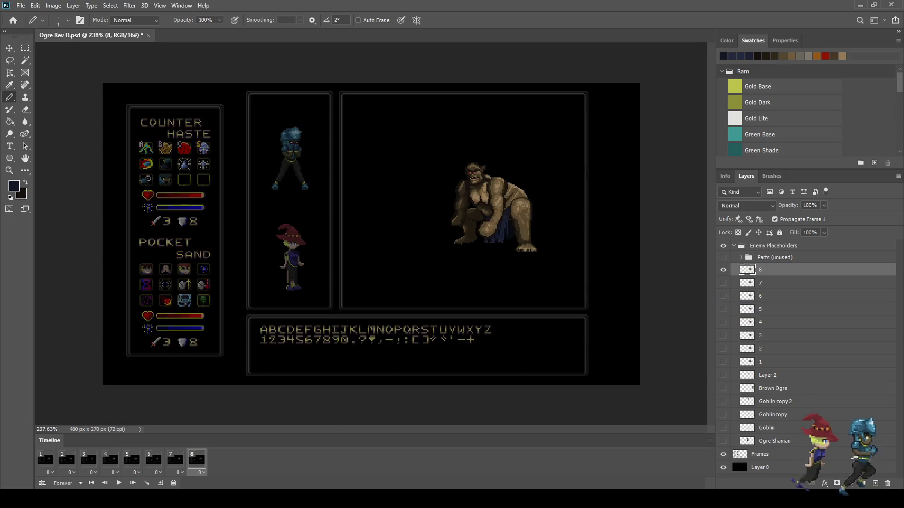
# Play the eight-frame ogre animation, save Ogre Rev D.psd, and go back to frame 1
pyautogui.scroll(5, 370, 234)
pyautogui.press('space')
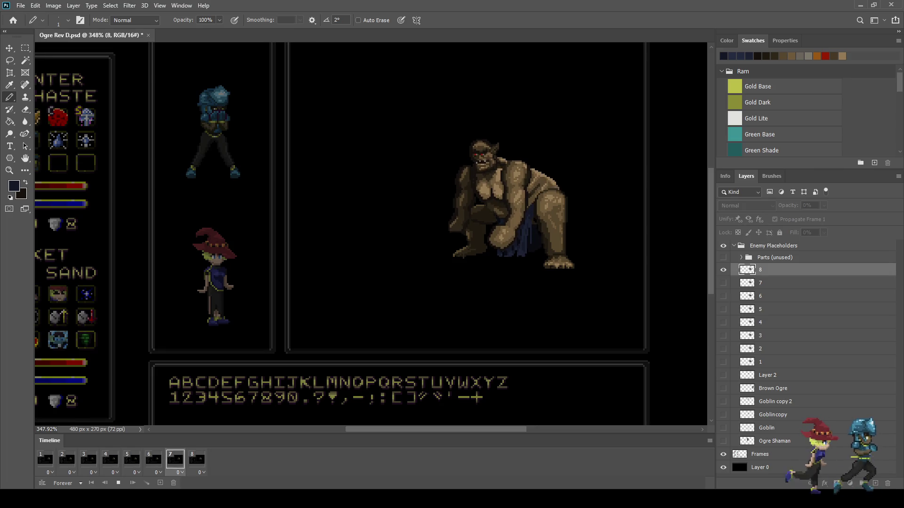
pyautogui.press('space')
pyautogui.hotkey('ctrl', 's')
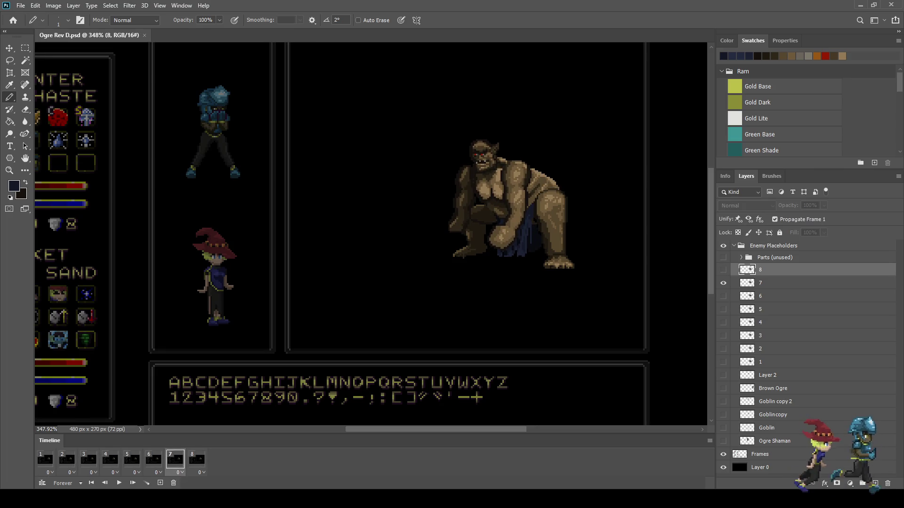
pyautogui.click(45, 460)
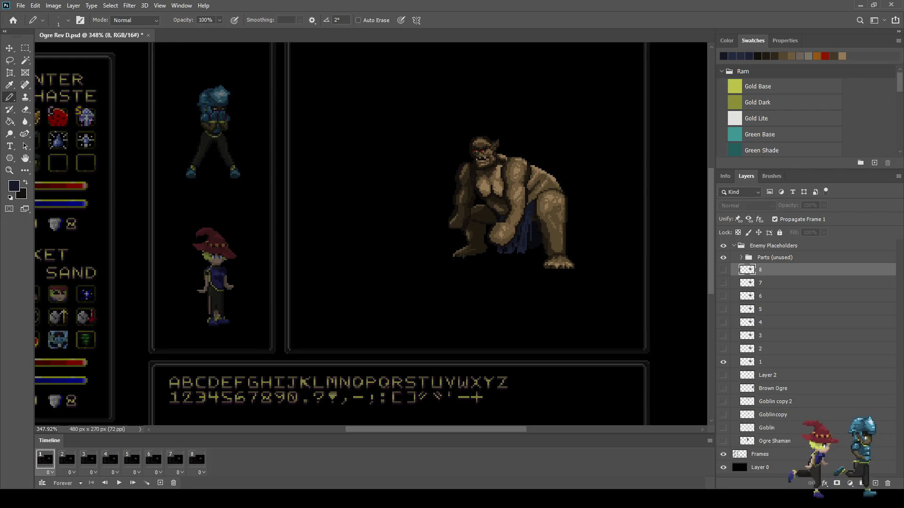
pyautogui.scroll(-3, 463, 215)
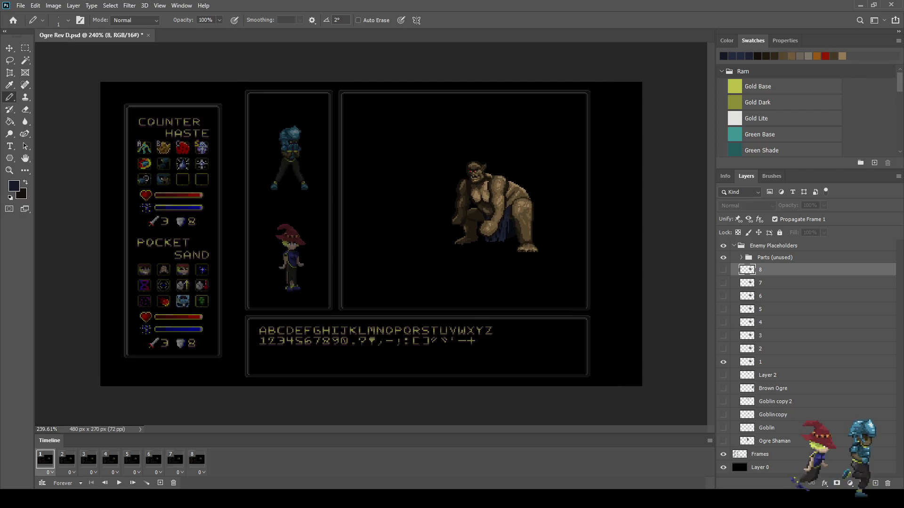
pyautogui.scroll(4, 513, 176)
pyautogui.hotkey('ctrl', 's')
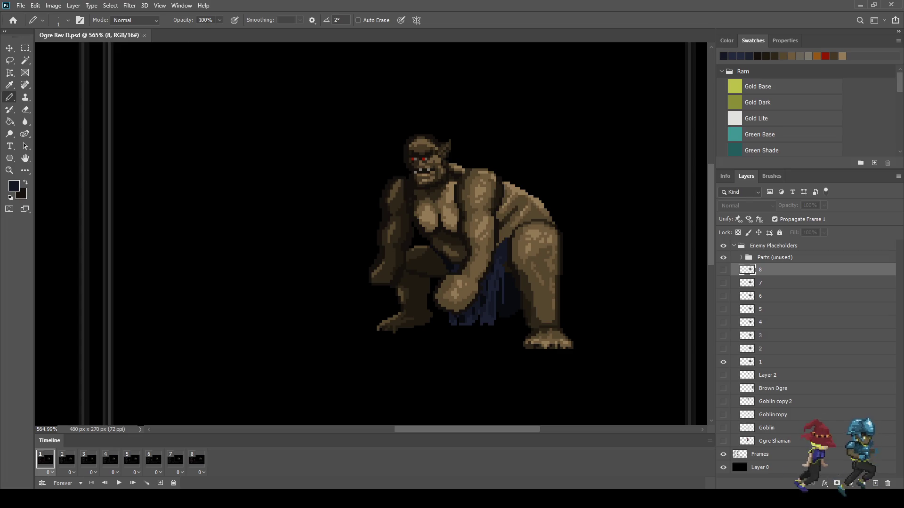
pyautogui.press('space')
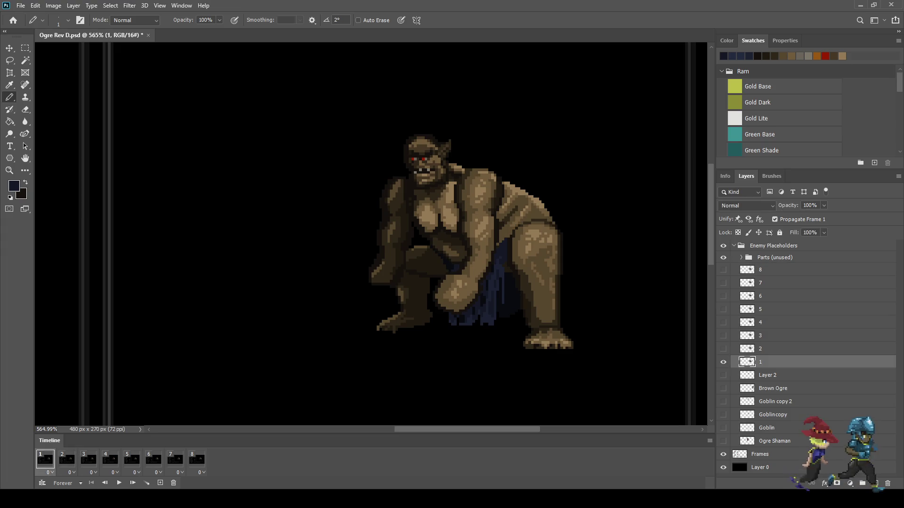
pyautogui.scroll(4, 495, 294)
pyautogui.scroll(-2, 466, 275)
# Lasso around the ogre's near arm from the shoulder down to the clenched fist
pyautogui.press('l')
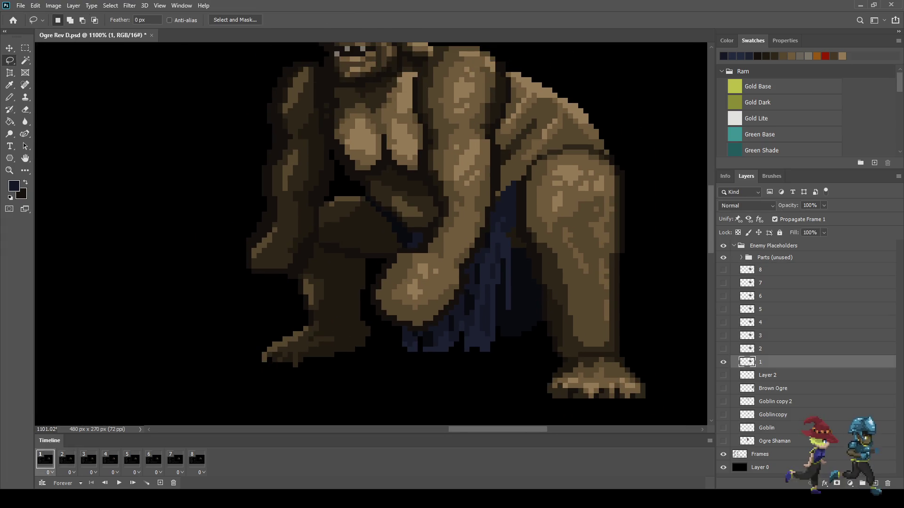
pyautogui.scroll(-1, 466, 274)
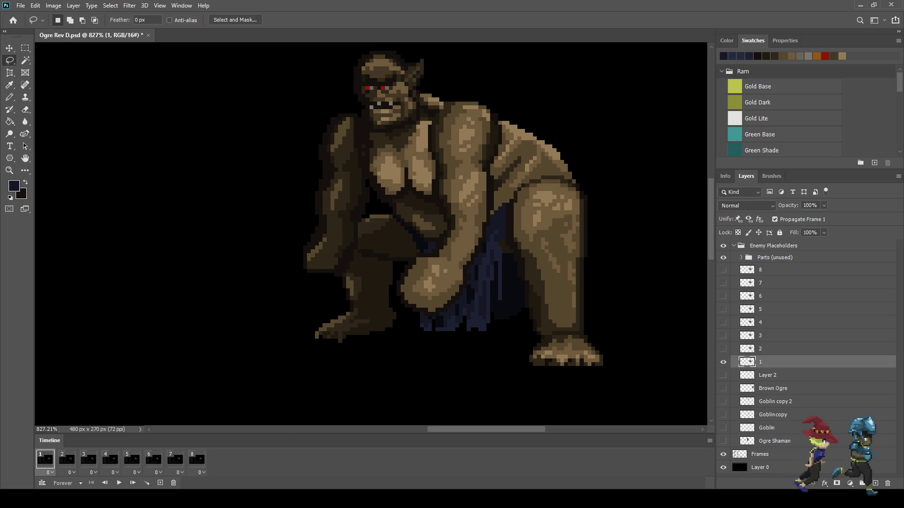
pyautogui.scroll(2, 510, 149)
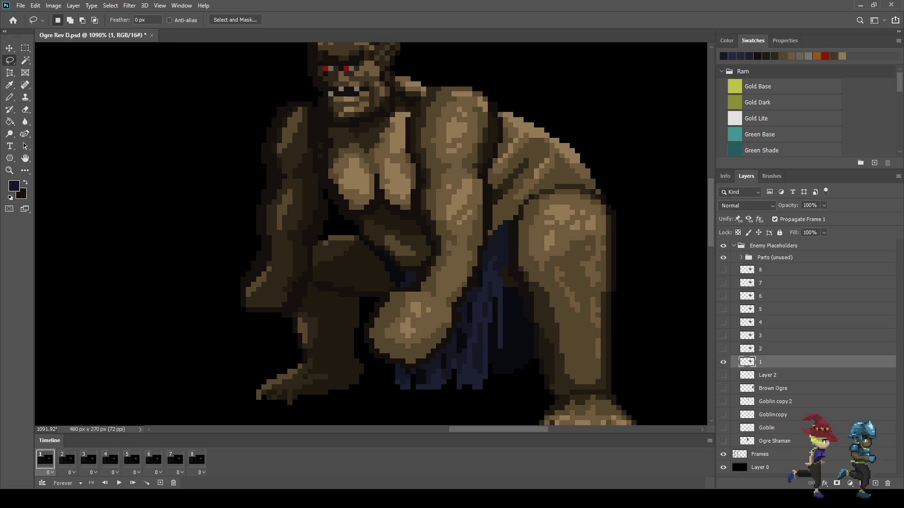
pyautogui.moveTo(443, 81); pyautogui.dragTo(430, 95)
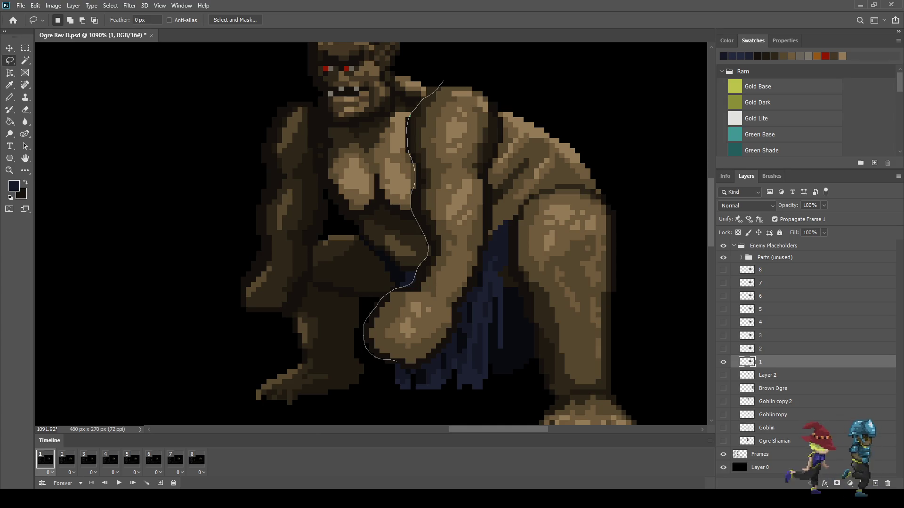
pyautogui.moveTo(441, 340); pyautogui.dragTo(483, 236)
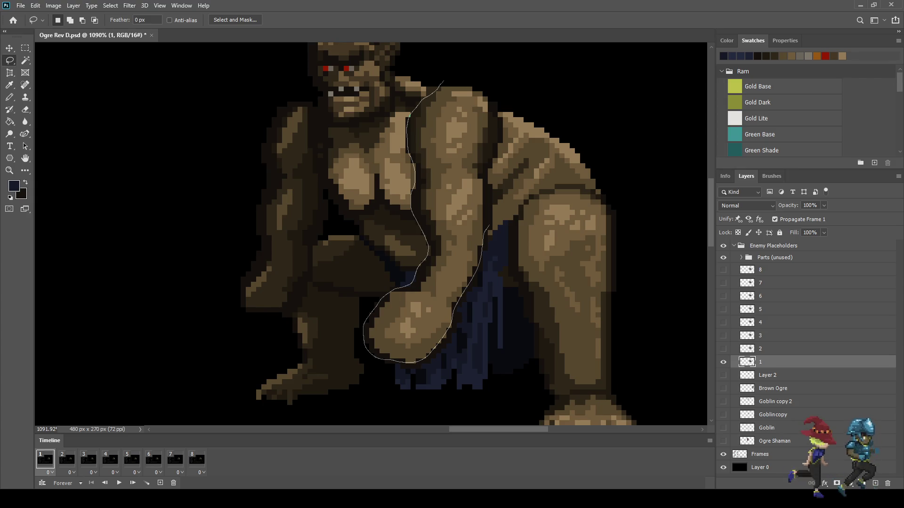
pyautogui.moveTo(488, 167)
pyautogui.mouseDown()
pyautogui.moveTo(495, 149)
pyautogui.moveTo(484, 90)
pyautogui.moveTo(460, 80)
pyautogui.mouseUp()
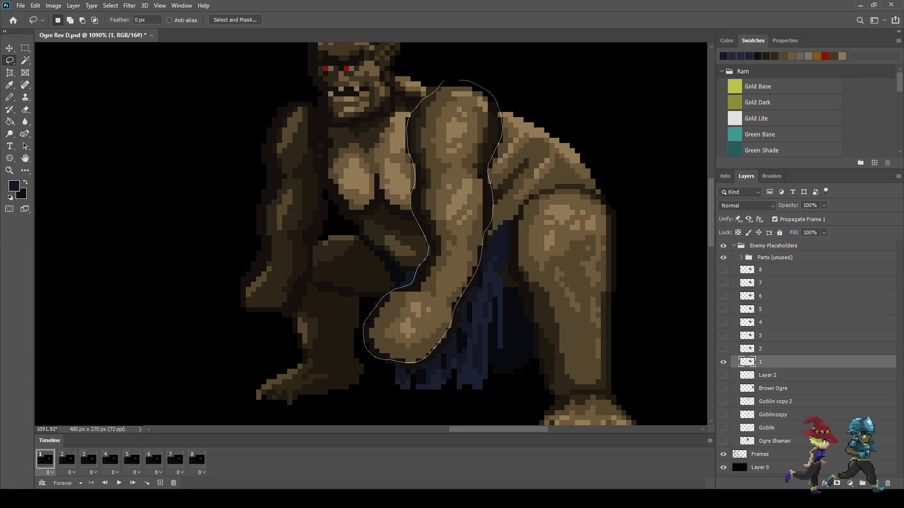
pyautogui.moveTo(410, 115); pyautogui.dragTo(409, 117)
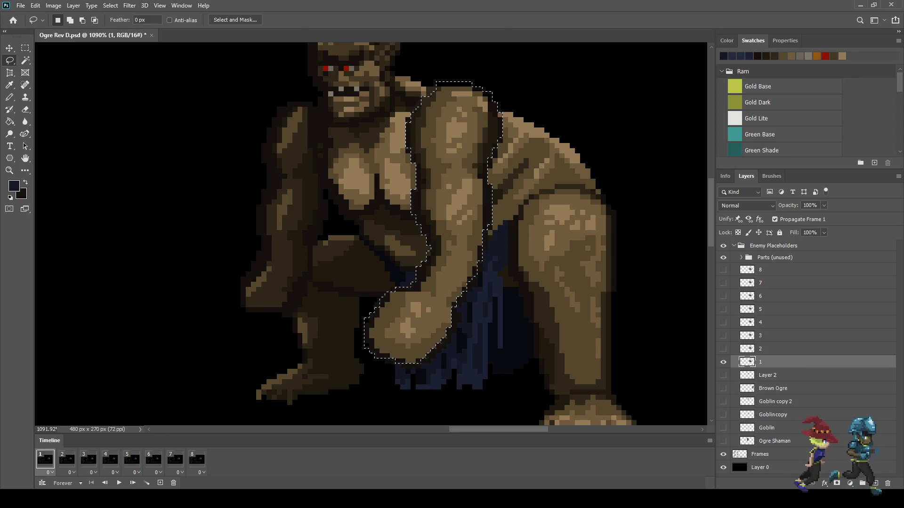
# With the Magic Wand set to non-contiguous, remove stray pixels from the arm selection
pyautogui.press('w')
pyautogui.click(302, 20)
pyautogui.keyDown('alt'); pyautogui.click(458, 307); pyautogui.keyUp('alt')
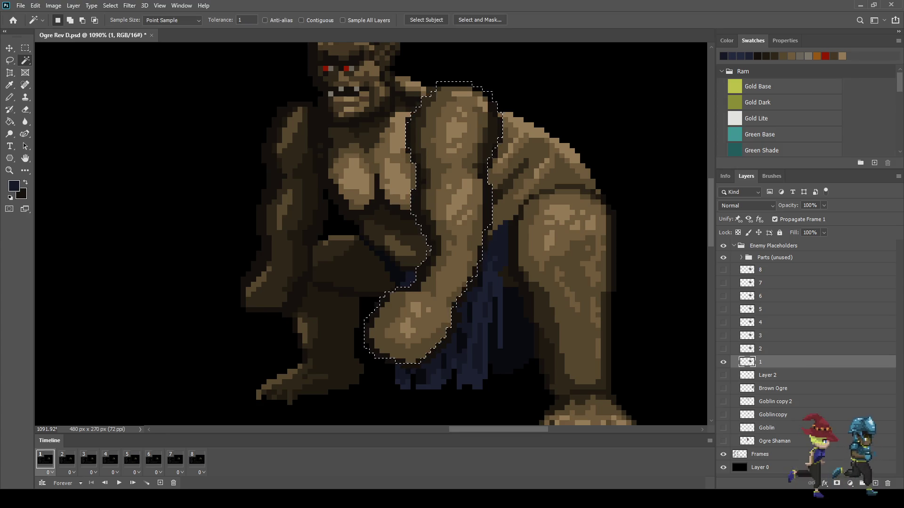
# Lasso across the notch in the arm selection's edge, then cancel the unfinished stroke
pyautogui.scroll(5, 436, 335)
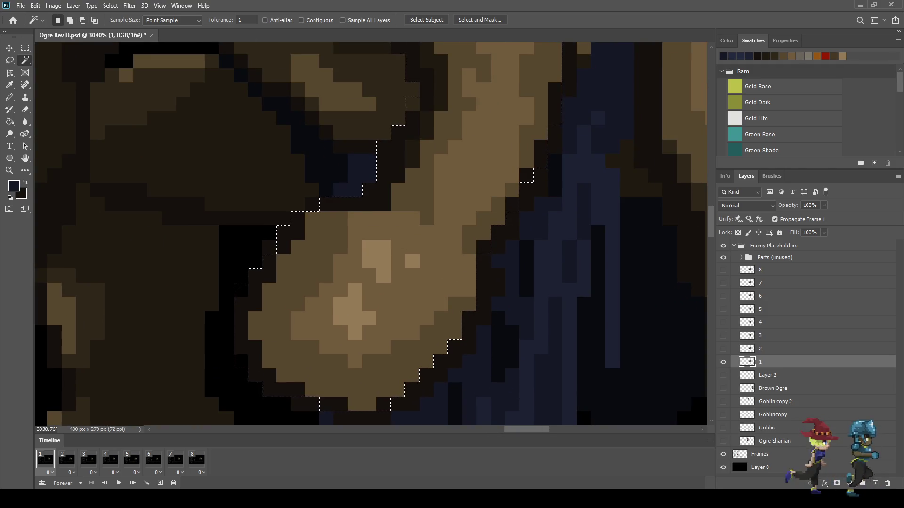
pyautogui.scroll(-3, 513, 250)
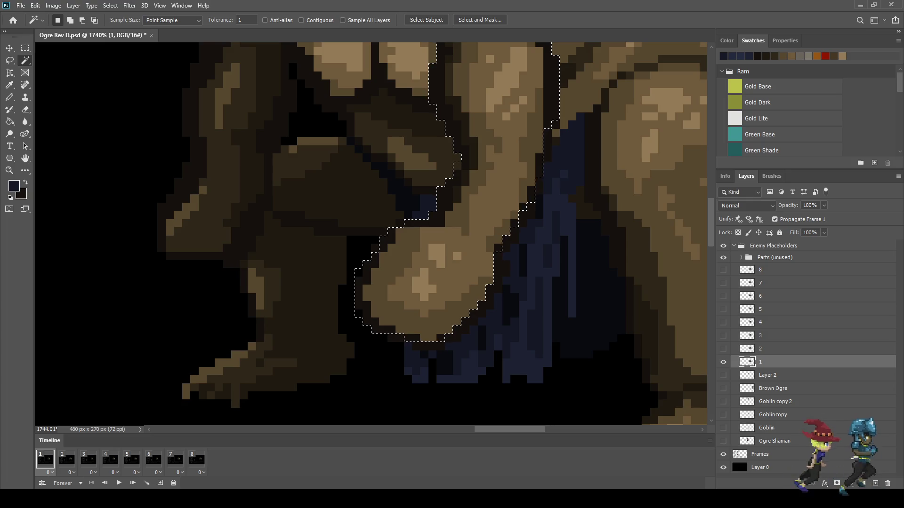
pyautogui.press('l')
pyautogui.scroll(3, 550, 125)
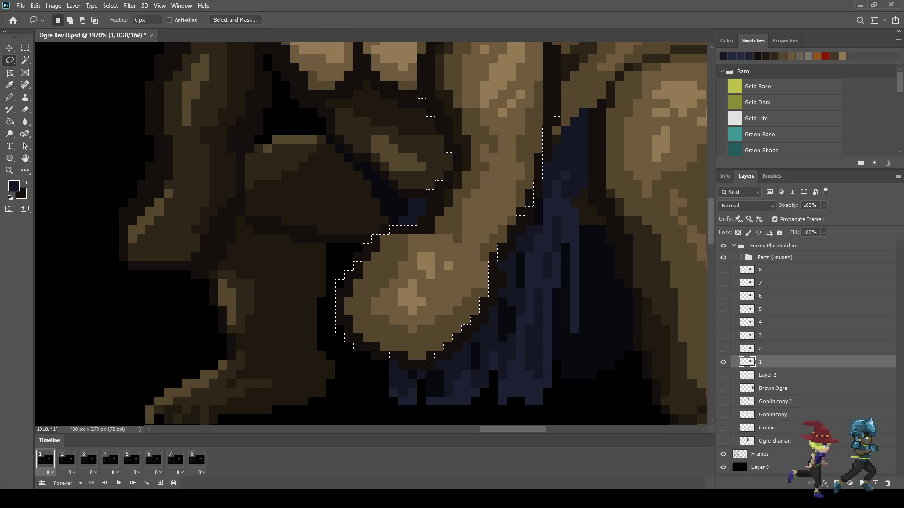
pyautogui.moveTo(559, 123)
pyautogui.mouseDown()
pyautogui.moveTo(554, 169)
pyautogui.moveTo(539, 191)
pyautogui.moveTo(539, 160)
pyautogui.moveTo(550, 179)
pyautogui.moveTo(546, 141)
pyautogui.mouseUp()
pyautogui.hotkey('ctrl', 'd')
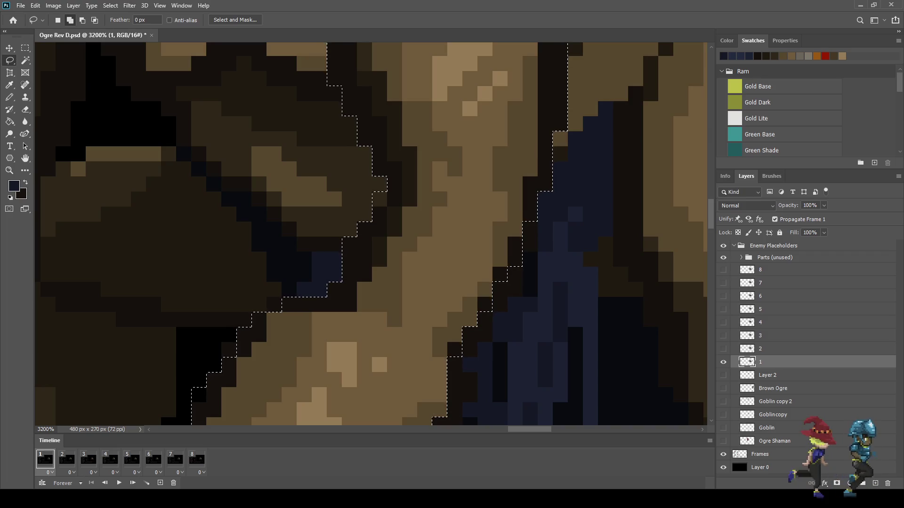
pyautogui.scroll(3, 358, 236)
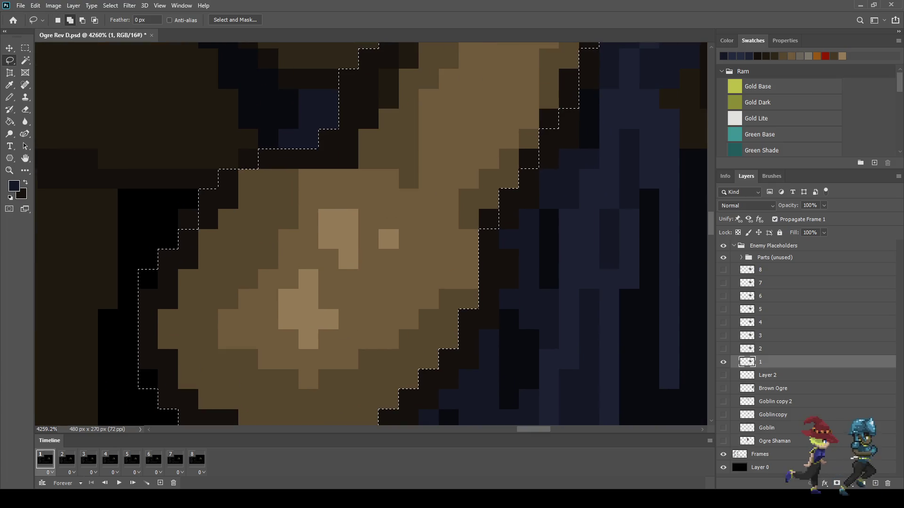
# Add the fist's outer outline and the forearm edge to the arm selection
pyautogui.keyDown('shift'); pyautogui.moveTo(498, 226); pyautogui.dragTo(498, 246); pyautogui.keyUp('shift')
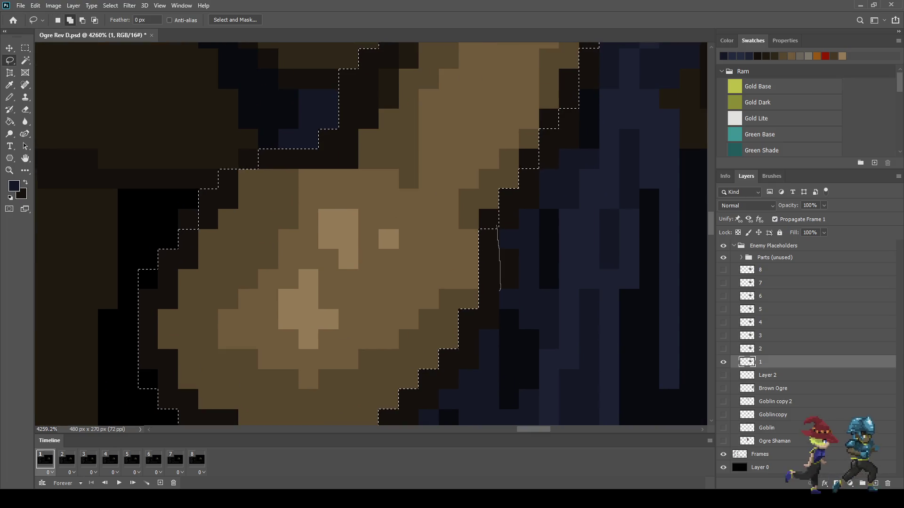
pyautogui.moveTo(476, 359)
pyautogui.mouseDown()
pyautogui.moveTo(461, 382)
pyautogui.moveTo(416, 321)
pyautogui.mouseUp()
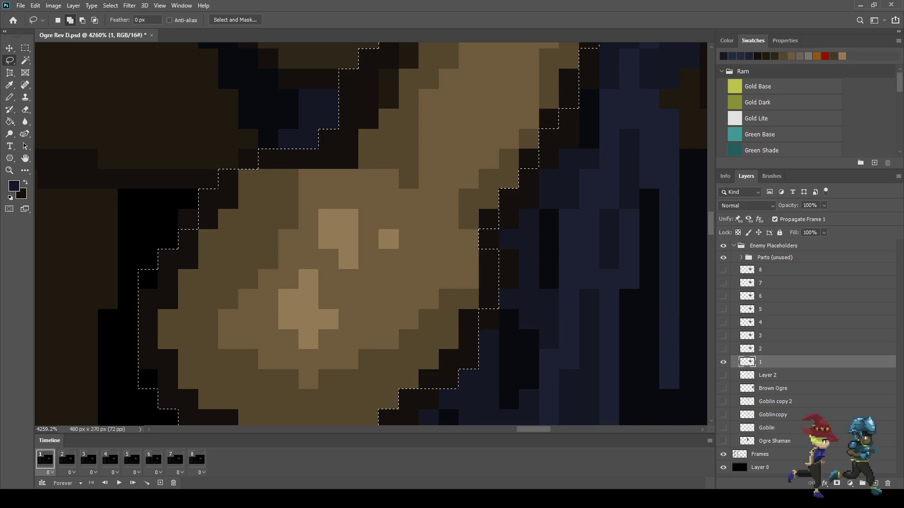
pyautogui.scroll(-3, 473, 268)
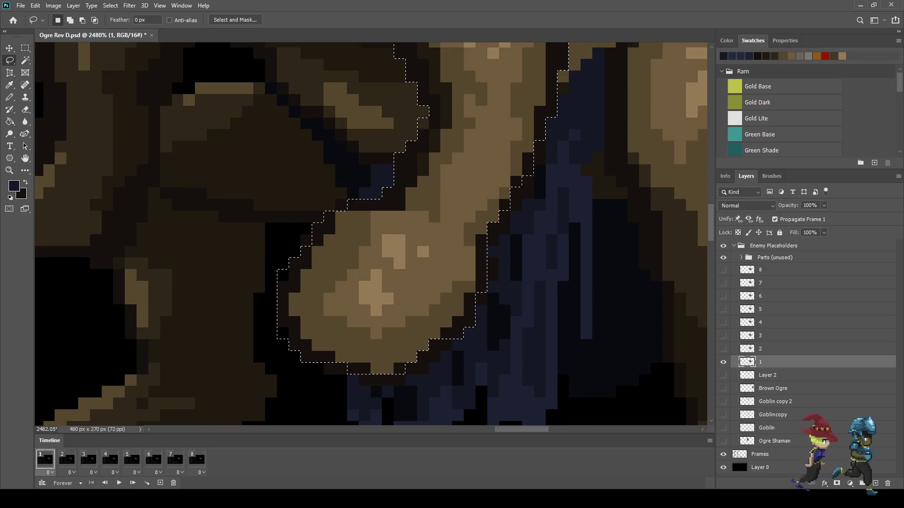
pyautogui.scroll(3, 484, 233)
pyautogui.moveTo(495, 257)
pyautogui.mouseDown()
pyautogui.moveTo(571, 168)
pyautogui.moveTo(575, 113)
pyautogui.moveTo(532, 97)
pyautogui.moveTo(597, 51)
pyautogui.moveTo(575, 50)
pyautogui.mouseUp()
pyautogui.moveTo(518, 188)
pyautogui.mouseDown()
pyautogui.moveTo(517, 221)
pyautogui.moveTo(495, 202)
pyautogui.moveTo(518, 188)
pyautogui.mouseUp()
pyautogui.scroll(-5, 469, 256)
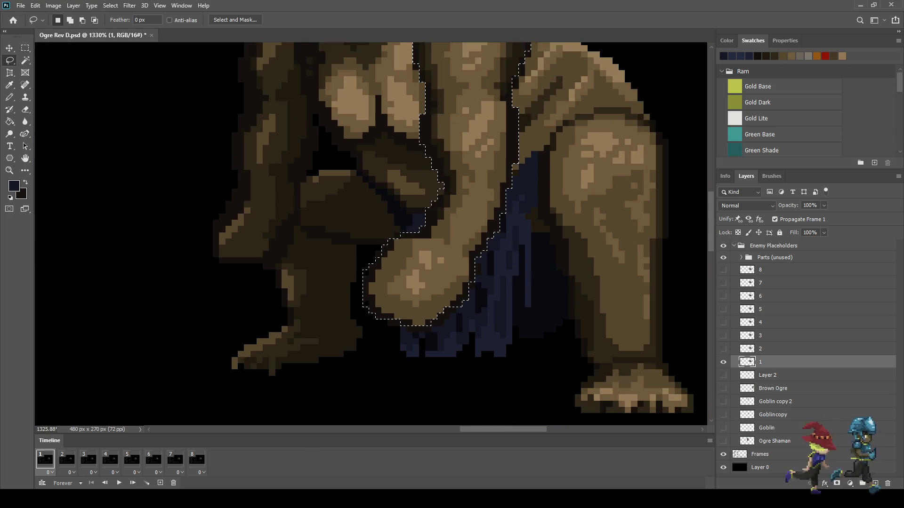
# Add the fist's bottom outline and the dark pixels beneath it to the arm selection
pyautogui.scroll(5, 437, 326)
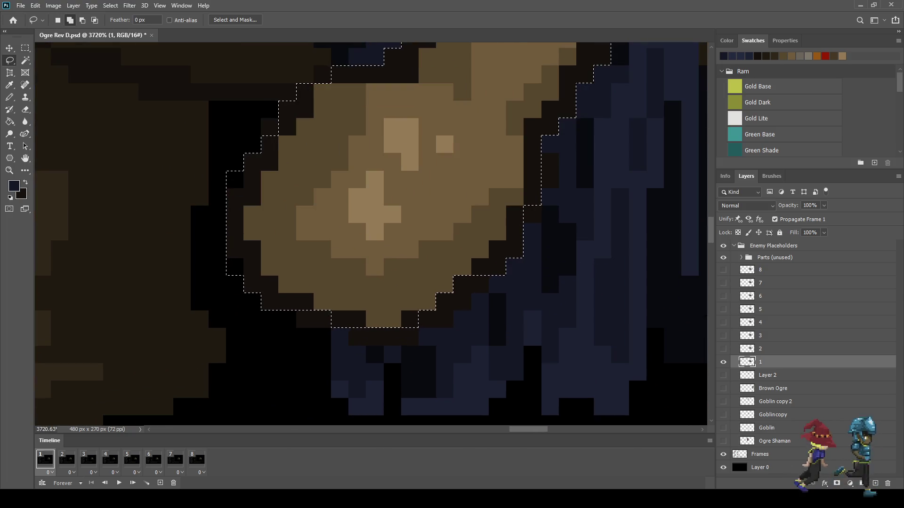
pyautogui.moveTo(349, 331); pyautogui.dragTo(381, 346)
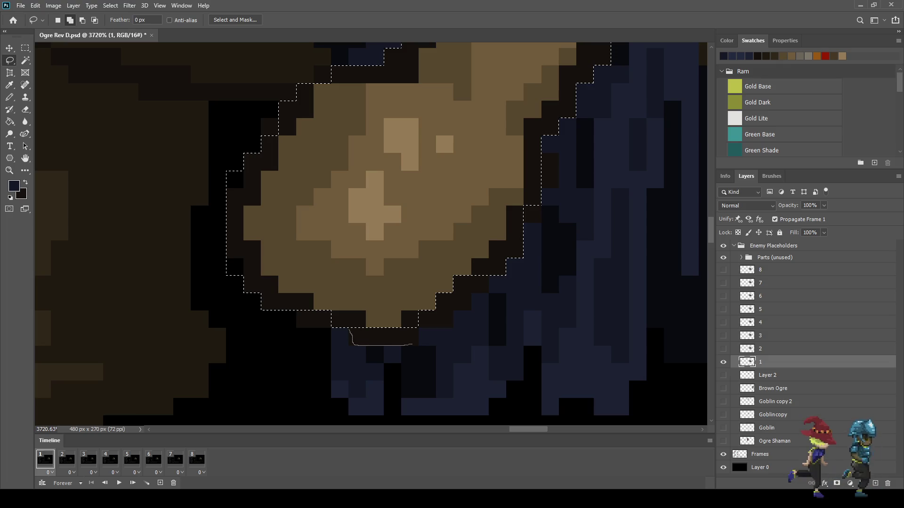
pyautogui.moveTo(445, 327); pyautogui.dragTo(480, 296)
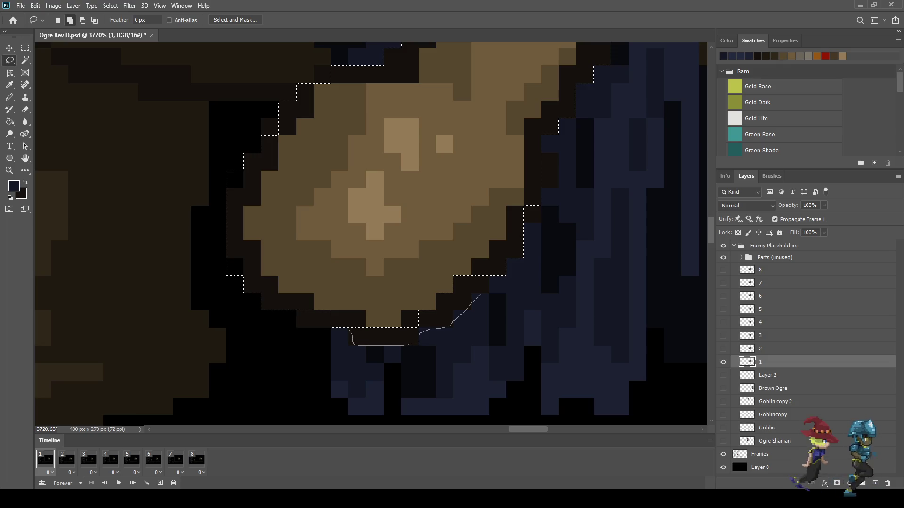
pyautogui.moveTo(493, 266)
pyautogui.mouseDown()
pyautogui.moveTo(387, 253)
pyautogui.moveTo(349, 312)
pyautogui.mouseUp()
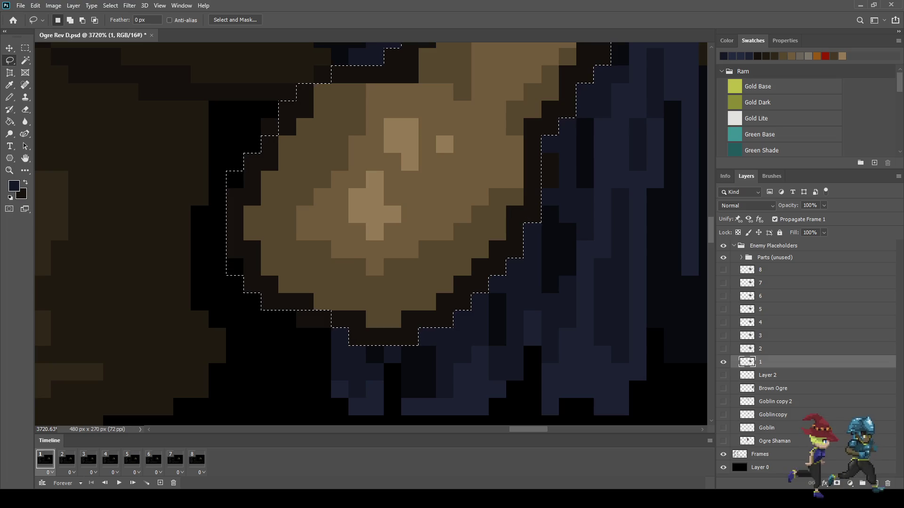
pyautogui.scroll(-2, 513, 212)
pyautogui.scroll(-2, 512, 212)
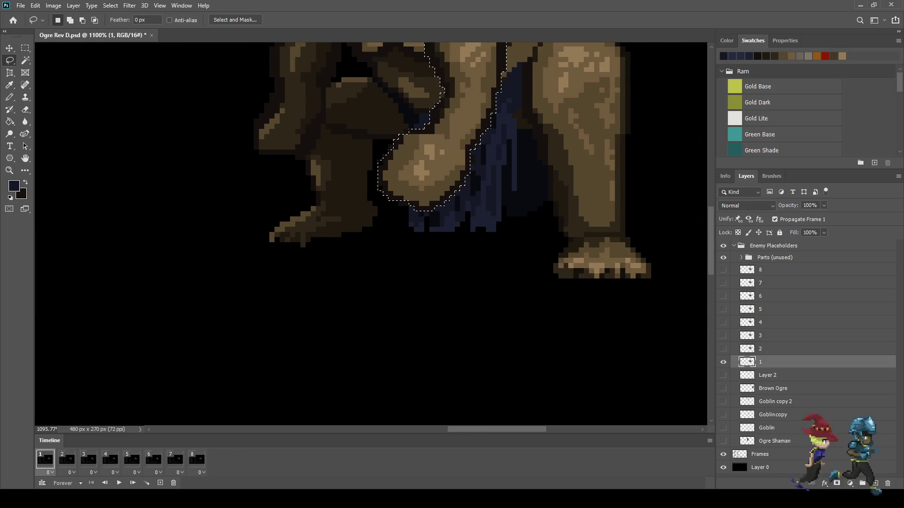
pyautogui.scroll(2, 512, 212)
pyautogui.scroll(5, 414, 228)
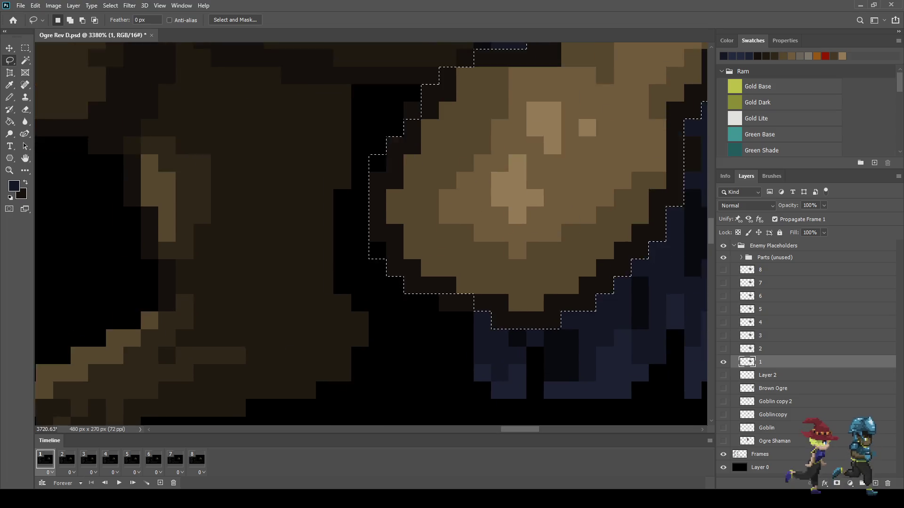
pyautogui.moveTo(439, 294)
pyautogui.mouseDown()
pyautogui.moveTo(504, 309)
pyautogui.moveTo(441, 291)
pyautogui.mouseUp()
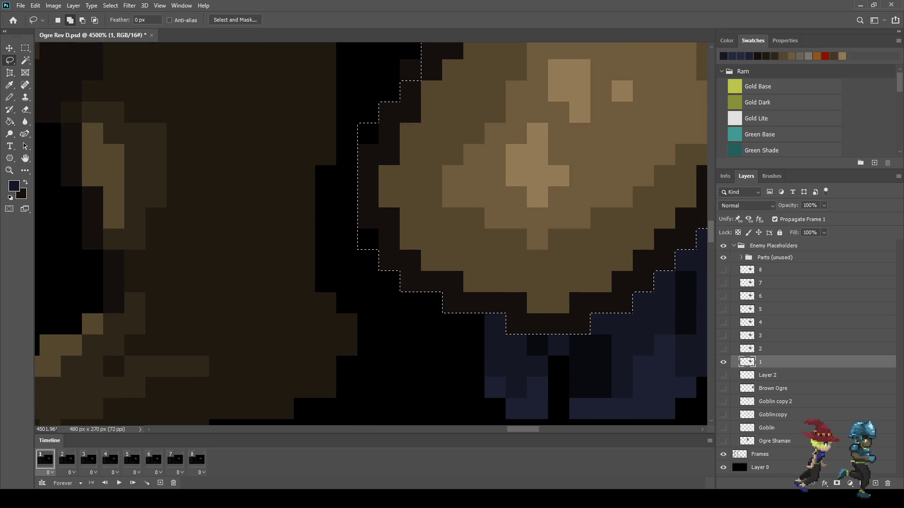
# Extend the selection along the arm's right side, the pixel beside it, and the shoulder
pyautogui.scroll(-1, 524, 269)
pyautogui.scroll(-2, 523, 268)
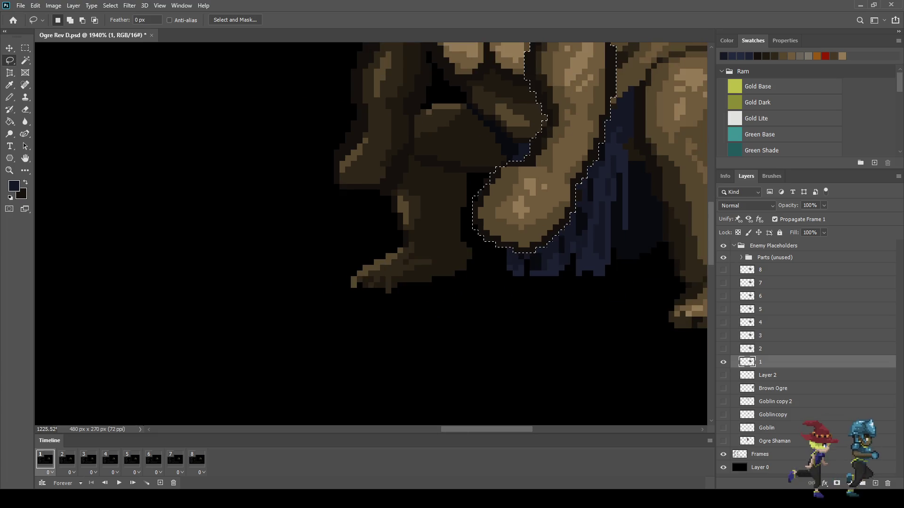
pyautogui.scroll(3, 524, 269)
pyautogui.scroll(2, 517, 148)
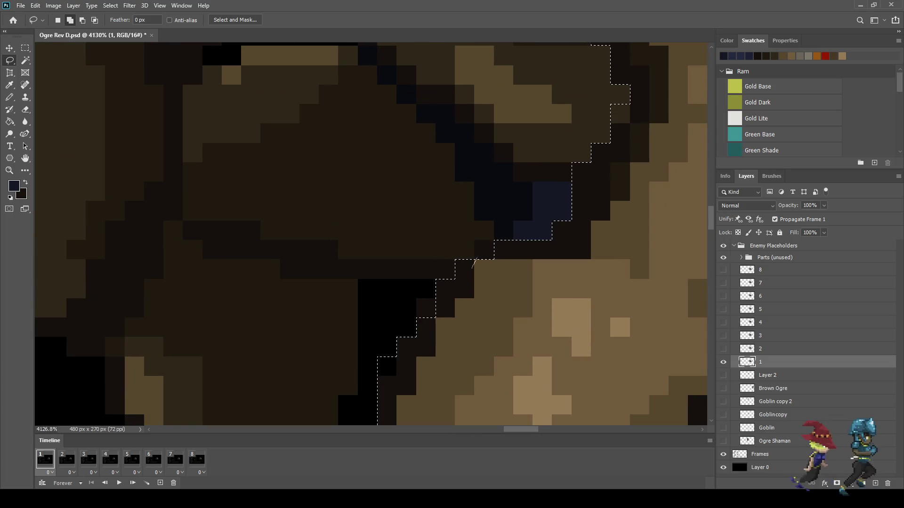
pyautogui.scroll(-3, 516, 148)
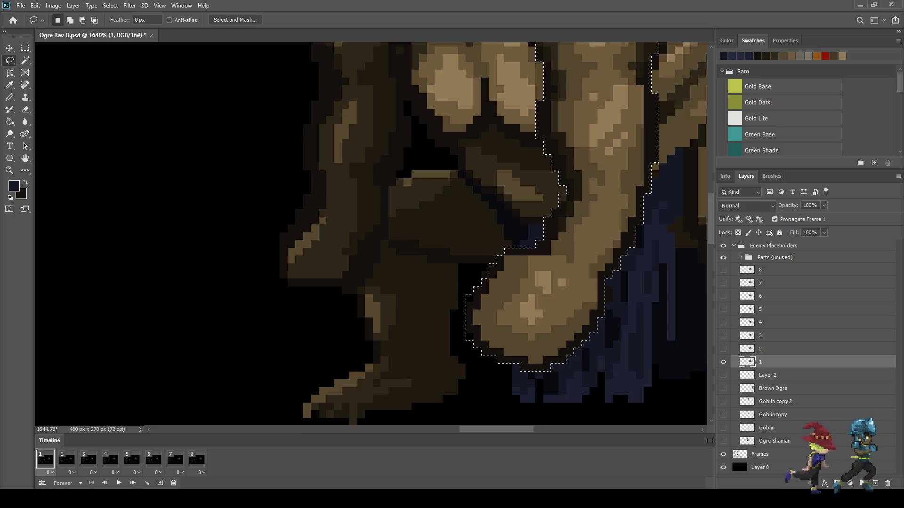
pyautogui.scroll(1, 517, 148)
pyautogui.scroll(4, 567, 190)
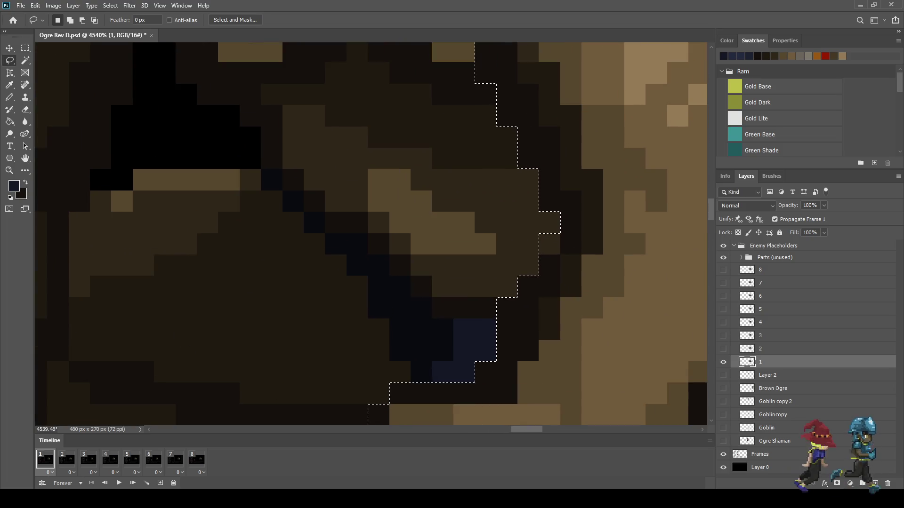
pyautogui.moveTo(540, 241); pyautogui.dragTo(541, 245)
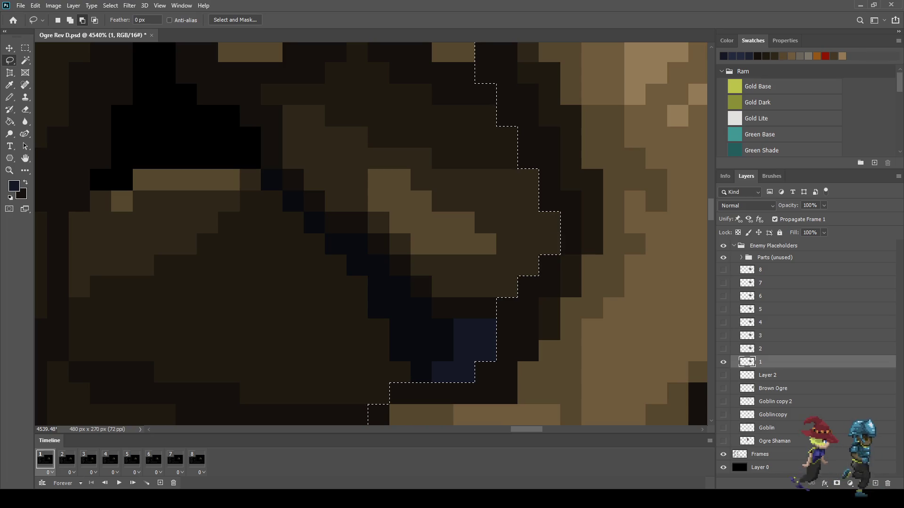
pyautogui.scroll(3, 372, 235)
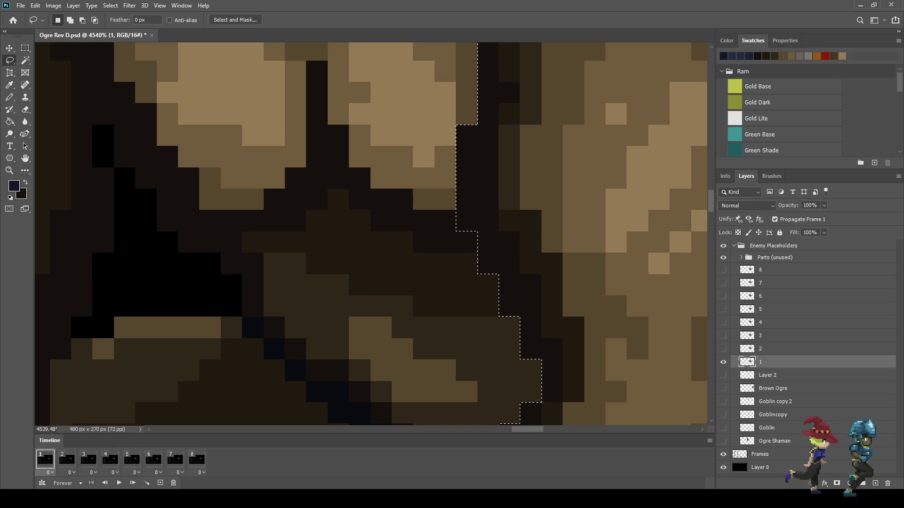
pyautogui.scroll(3, 372, 236)
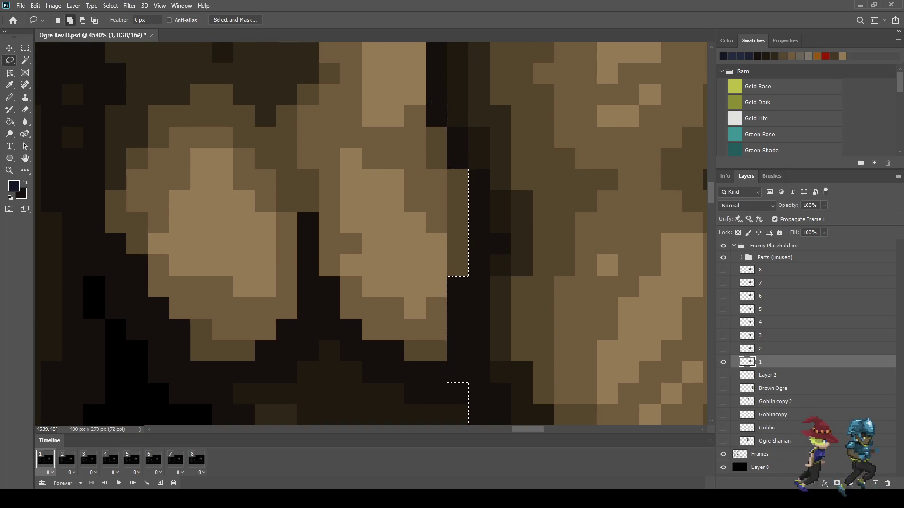
pyautogui.scroll(3, 430, 115)
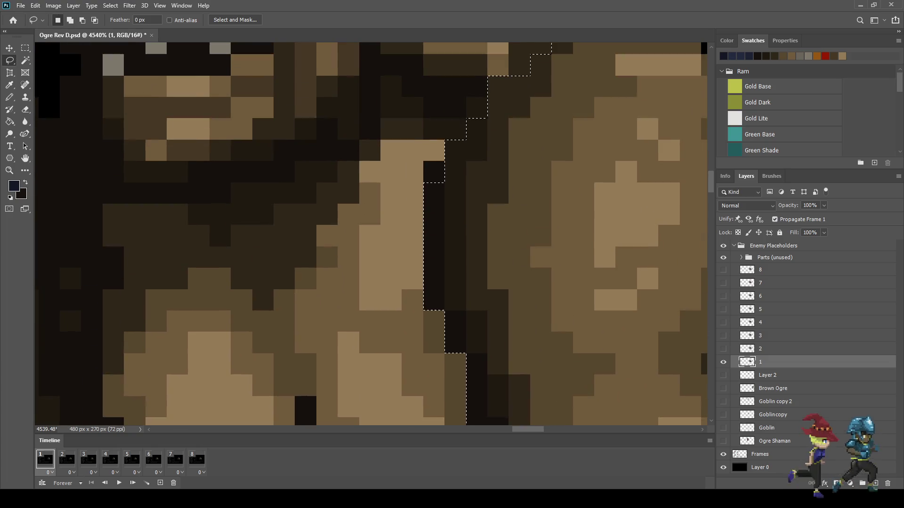
pyautogui.moveTo(426, 191)
pyautogui.mouseDown()
pyautogui.moveTo(430, 170)
pyautogui.moveTo(451, 163)
pyautogui.moveTo(447, 186)
pyautogui.mouseUp()
pyautogui.scroll(-2, 372, 235)
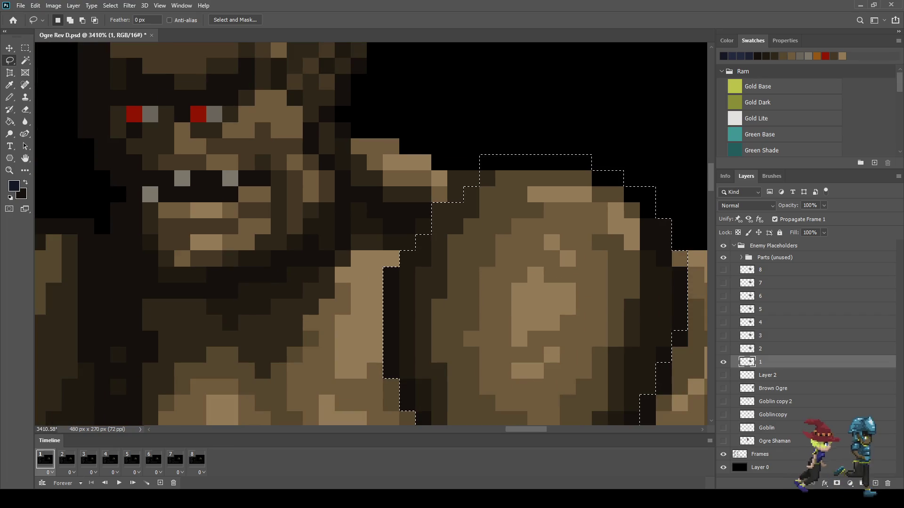
pyautogui.scroll(2, 478, 208)
pyautogui.moveTo(435, 207)
pyautogui.mouseDown()
pyautogui.moveTo(445, 182)
pyautogui.moveTo(498, 158)
pyautogui.moveTo(499, 215)
pyautogui.mouseUp()
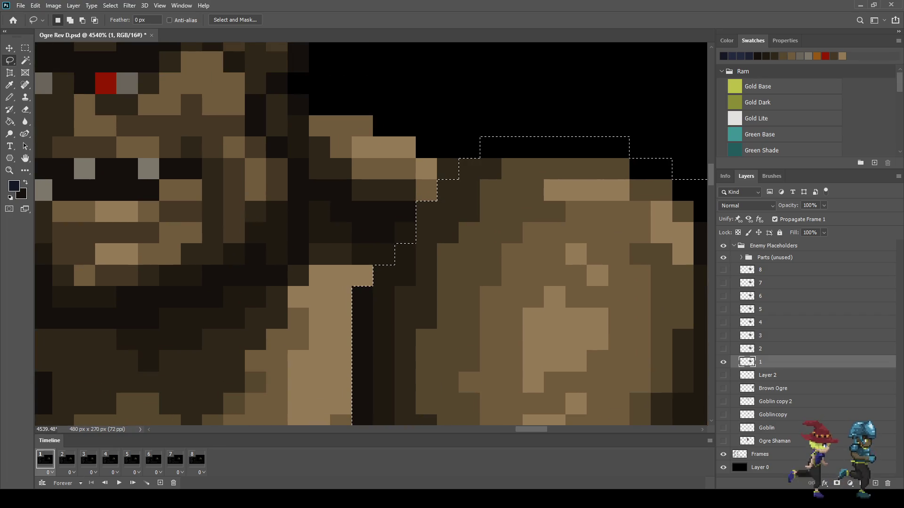
pyautogui.scroll(-3, 492, 226)
pyautogui.scroll(-10, 517, 292)
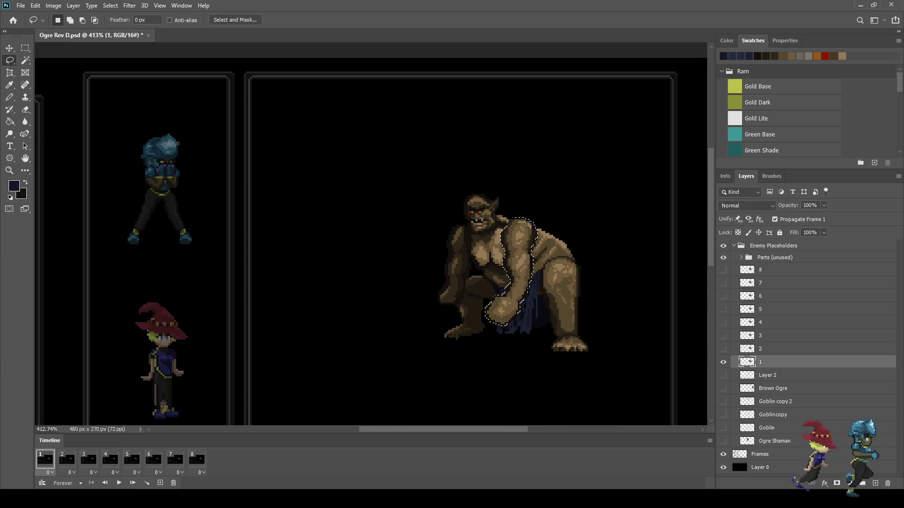
# Cut the selected arm from layer 1 and paste it in place on a new layer
pyautogui.scroll(-3, 523, 292)
pyautogui.scroll(6, 522, 292)
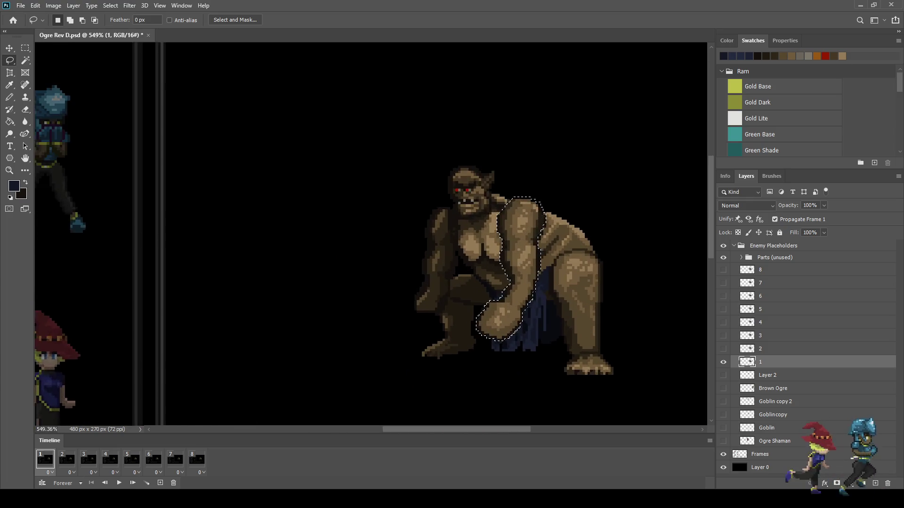
pyautogui.scroll(1, 530, 330)
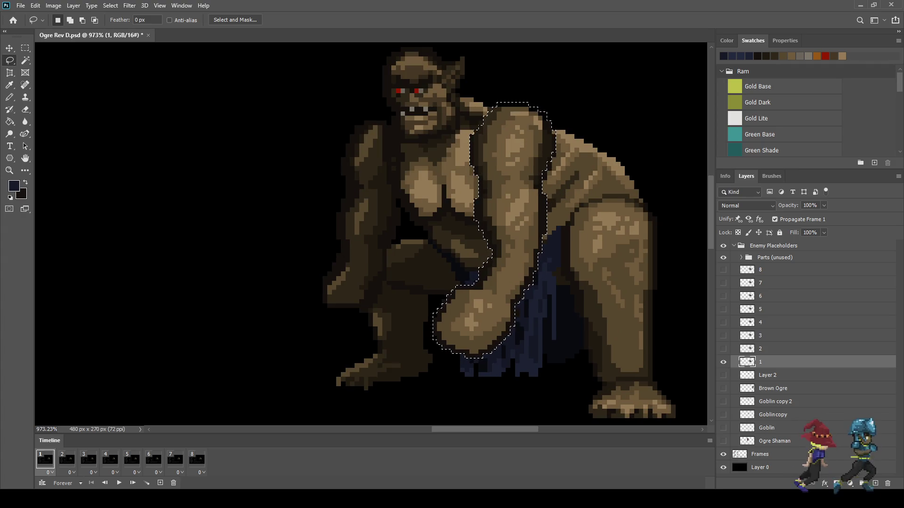
pyautogui.press('Delete')
pyautogui.hotkey('ctrl', 'd')
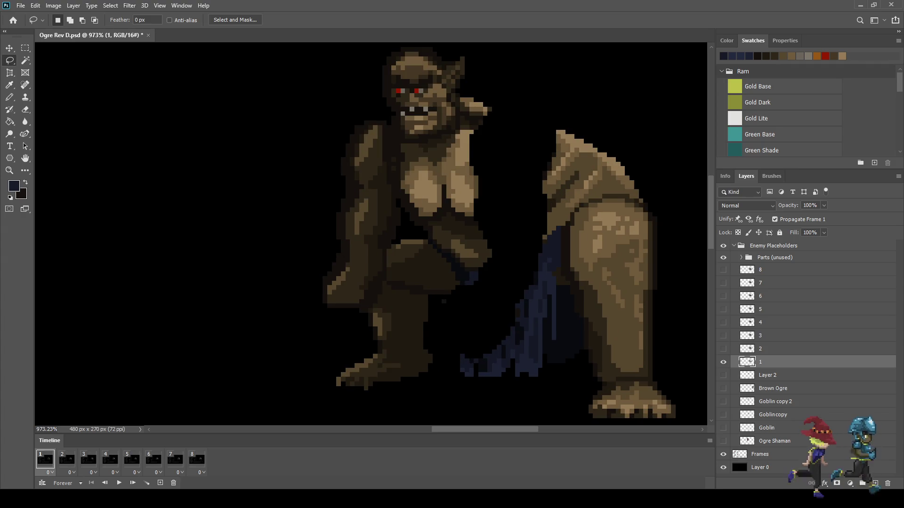
pyautogui.hotkey('ctrl', 'v')
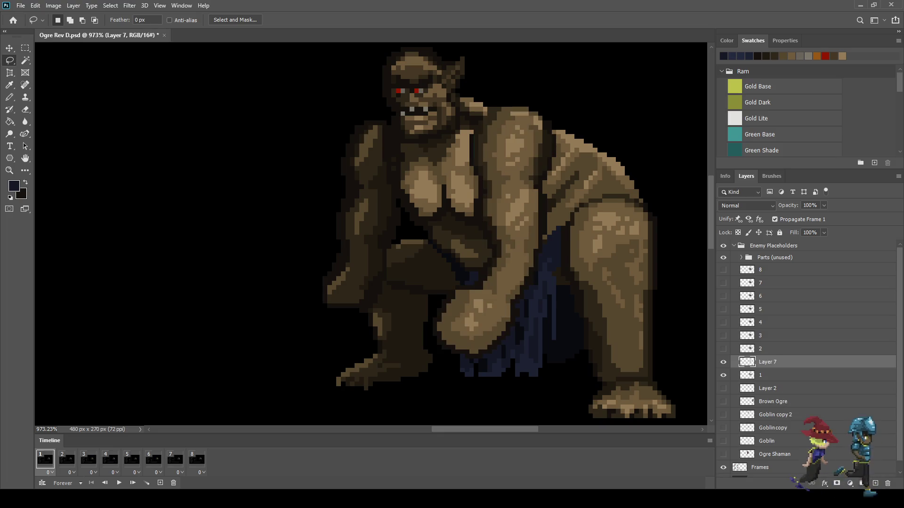
# Turn off Propagate Frame 1 and move to animation frame 2
pyautogui.click(723, 362)
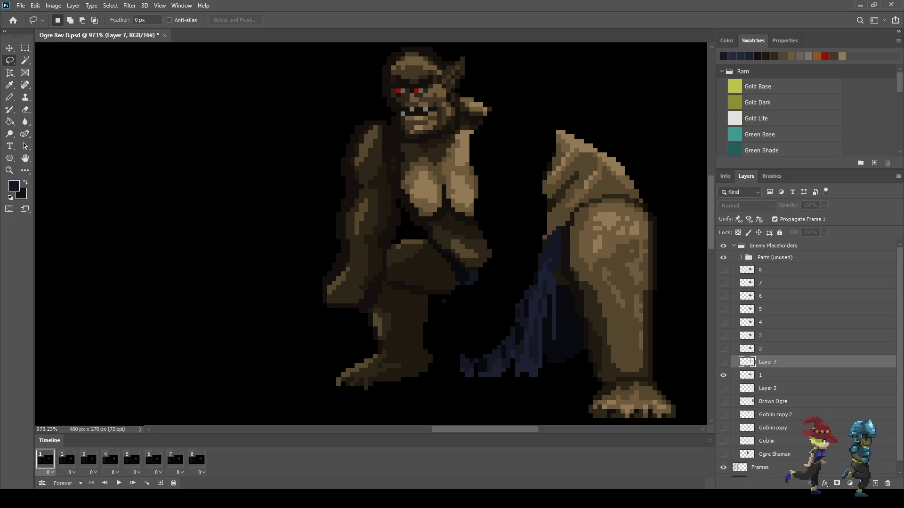
pyautogui.click(774, 219)
pyautogui.click(723, 362)
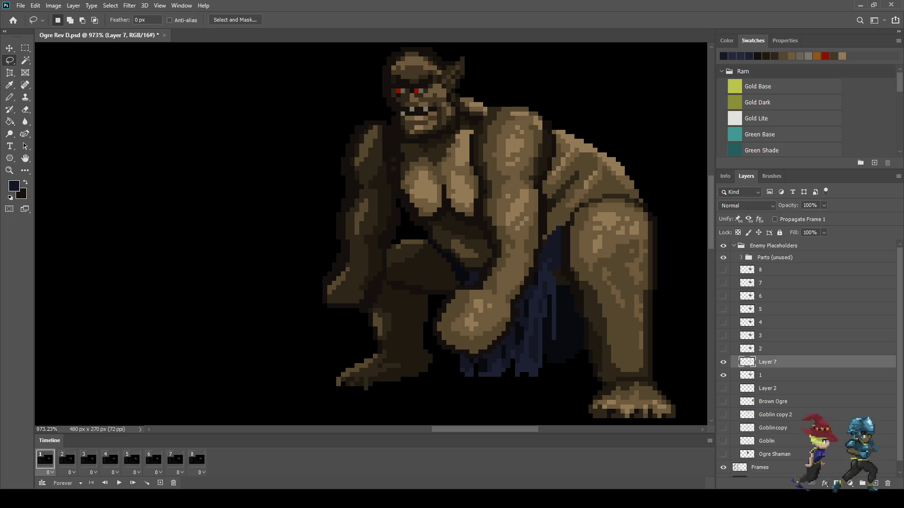
pyautogui.click(67, 459)
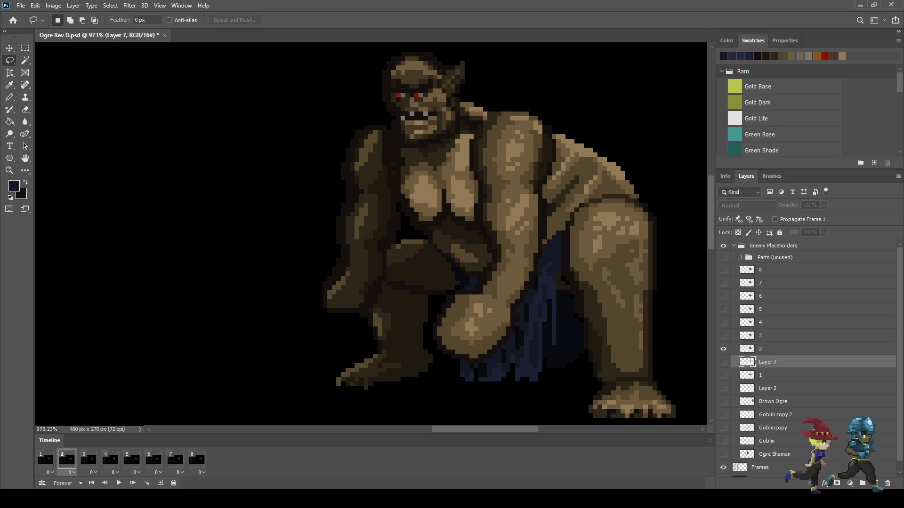
# Rename the pasted layer to 'Arm' and duplicate it
pyautogui.doubleClick(768, 362)
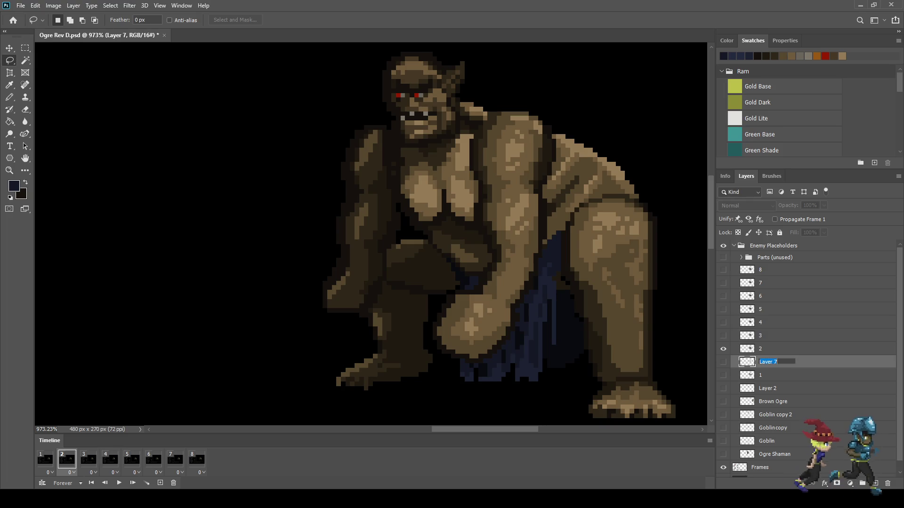
pyautogui.write('Arm')
pyautogui.press('Return')
pyautogui.hotkey('ctrl', 'j')
# Move Arm into Parts (unused) and show Arm copy above layer 2
pyautogui.moveTo(763, 375); pyautogui.dragTo(775, 258)
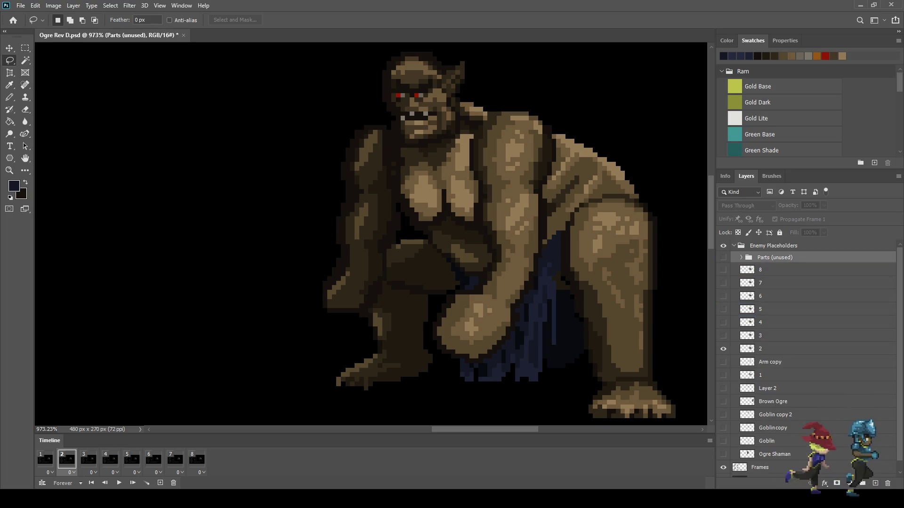
pyautogui.click(769, 362)
pyautogui.moveTo(770, 362); pyautogui.dragTo(770, 343)
pyautogui.click(724, 349)
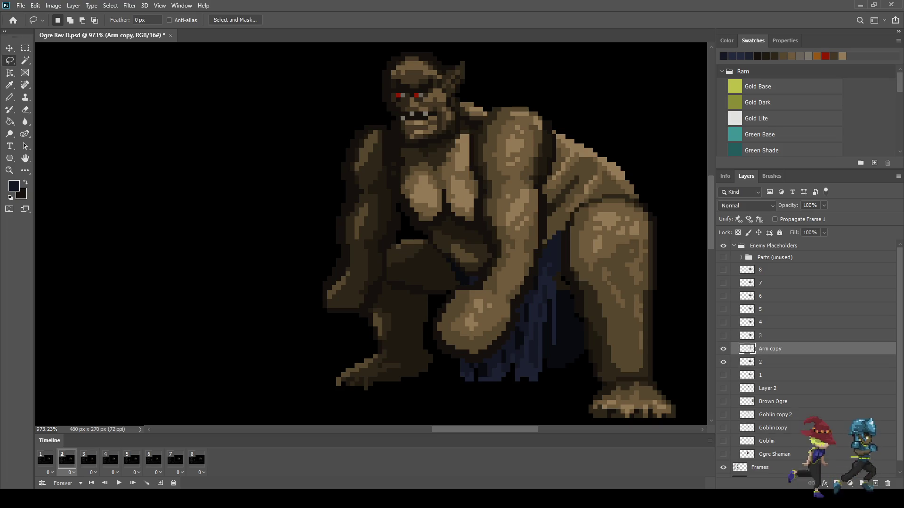
# Hide Arm copy, select layer 2, and recolour a body pixel with the Pencil
pyautogui.scroll(-3, 598, 332)
pyautogui.scroll(-2, 371, 234)
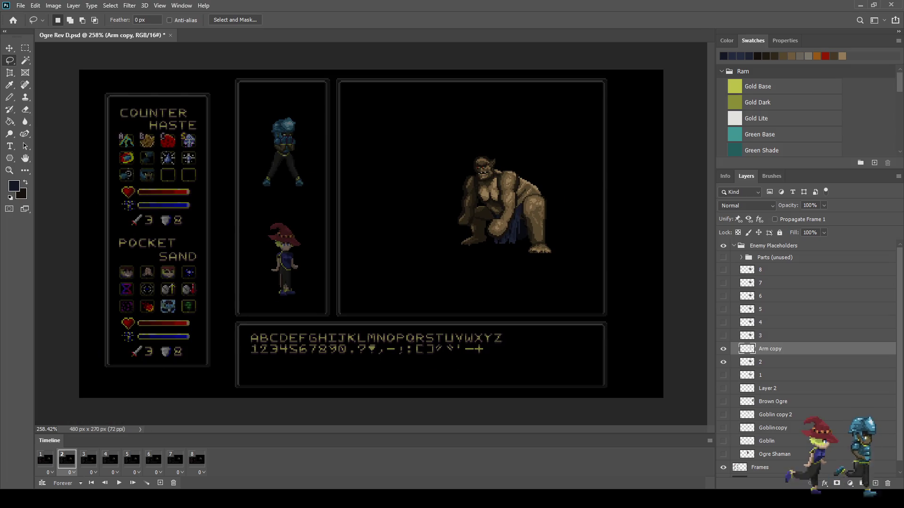
pyautogui.scroll(10, 493, 228)
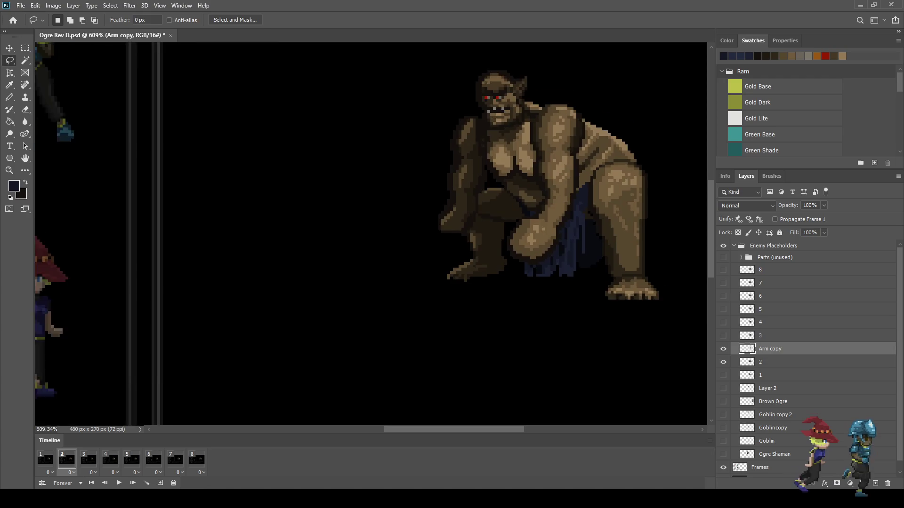
pyautogui.scroll(3, 541, 257)
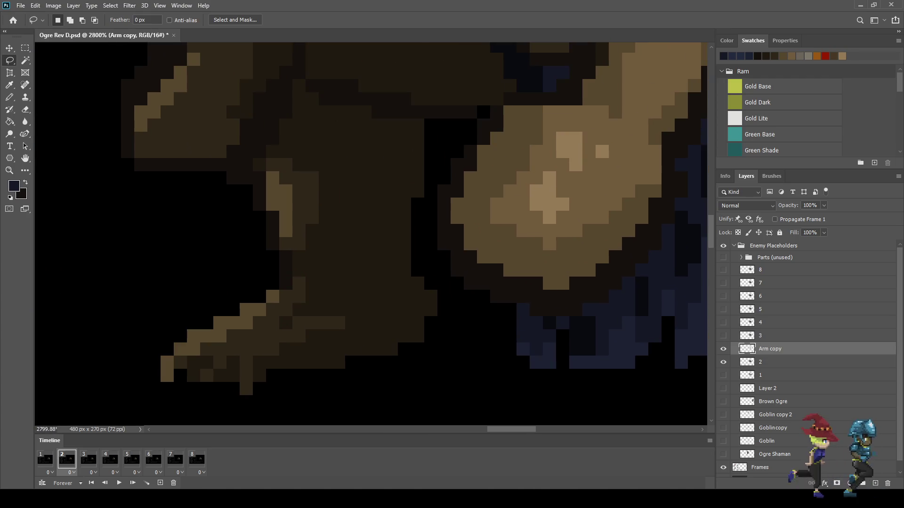
pyautogui.hotkey('ctrl', ',')
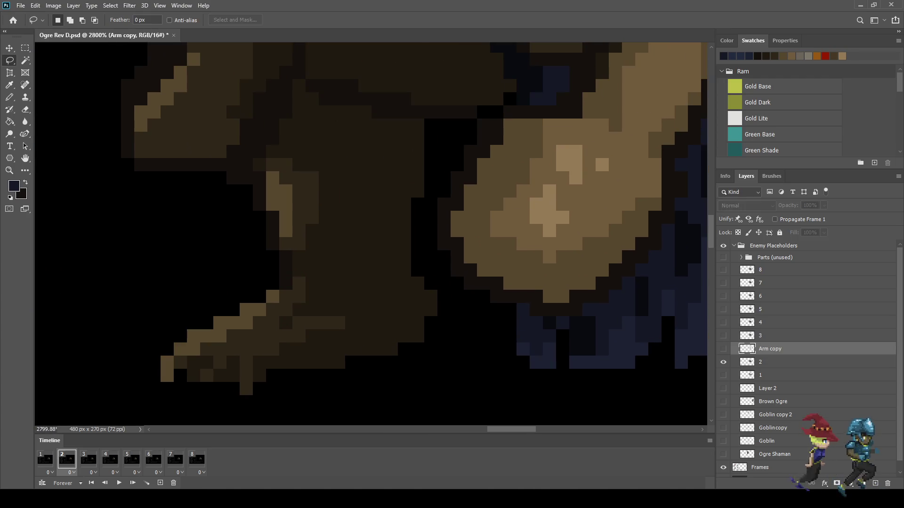
pyautogui.hotkey('alt', '[')
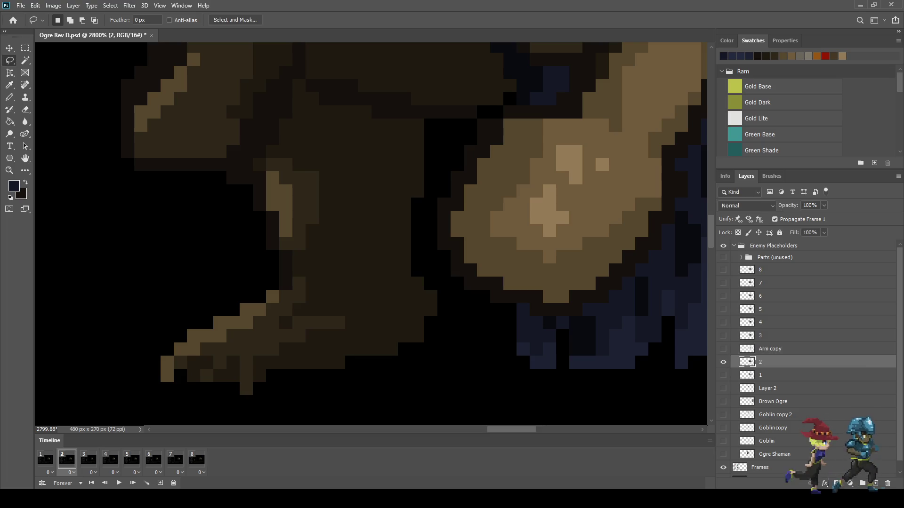
pyautogui.press('i')
pyautogui.press('b')
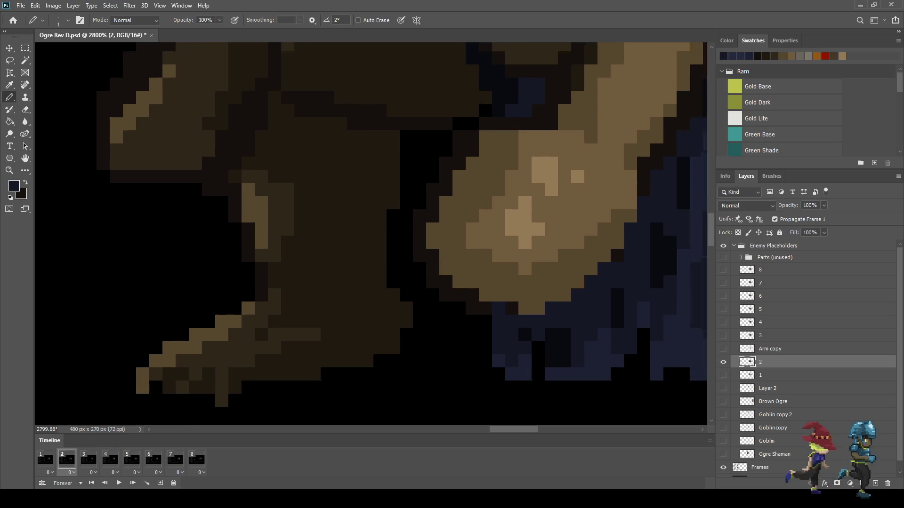
pyautogui.scroll(3, 371, 234)
pyautogui.hscroll(5, 372, 235)
pyautogui.click(520, 212)
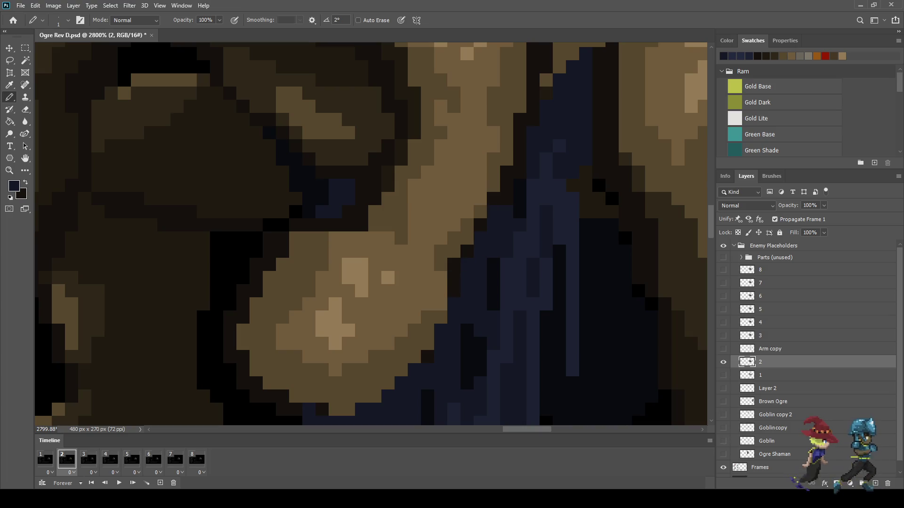
# Compare against Arm copy and erase a diagonal run of edge pixels near the fist
pyautogui.scroll(3, 371, 234)
pyautogui.hscroll(1, 371, 234)
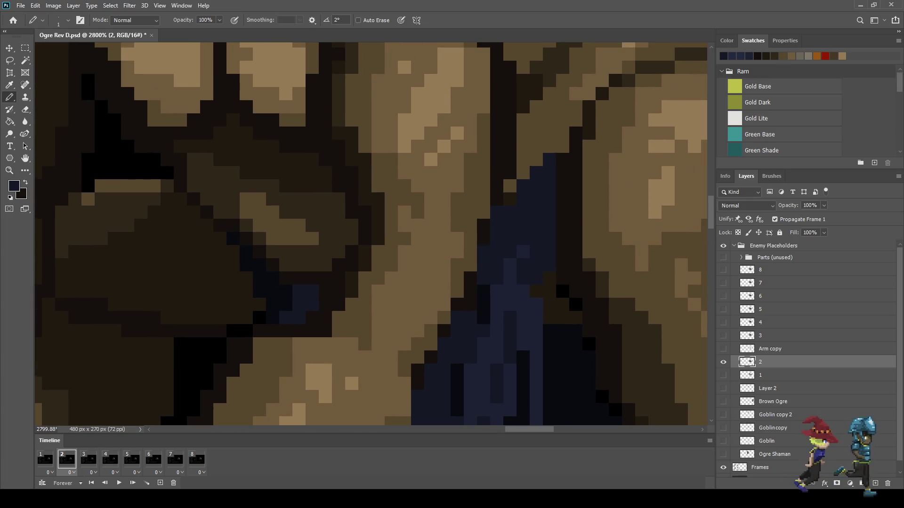
pyautogui.scroll(-10, 542, 294)
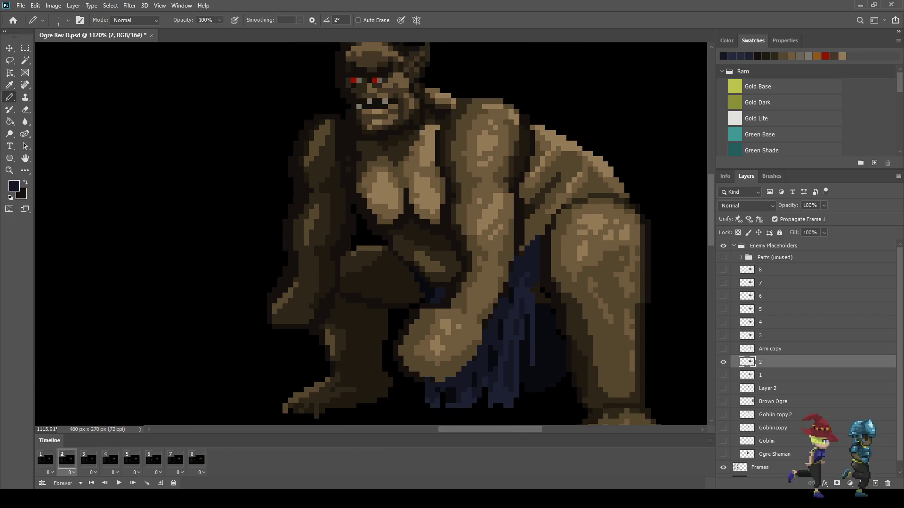
pyautogui.scroll(5, 499, 341)
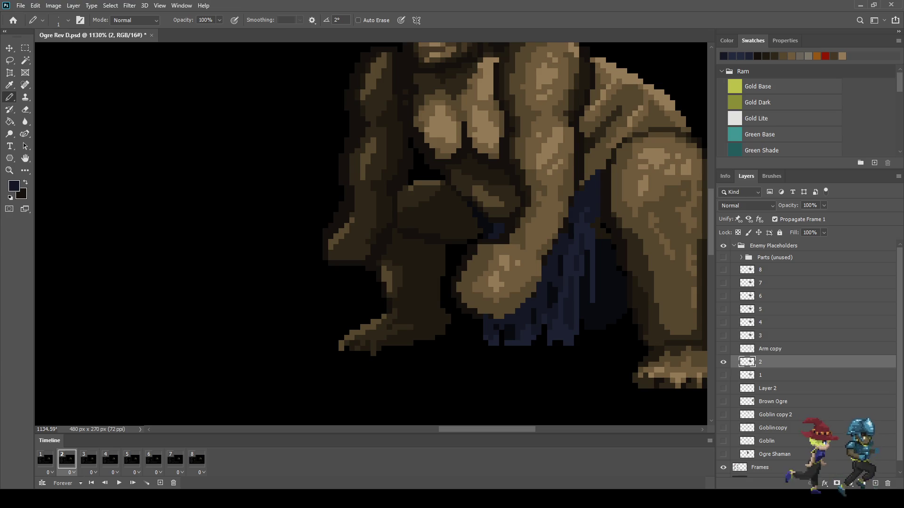
pyautogui.click(723, 349)
pyautogui.click(723, 349)
pyautogui.click(723, 349)
pyautogui.scroll(5, 483, 328)
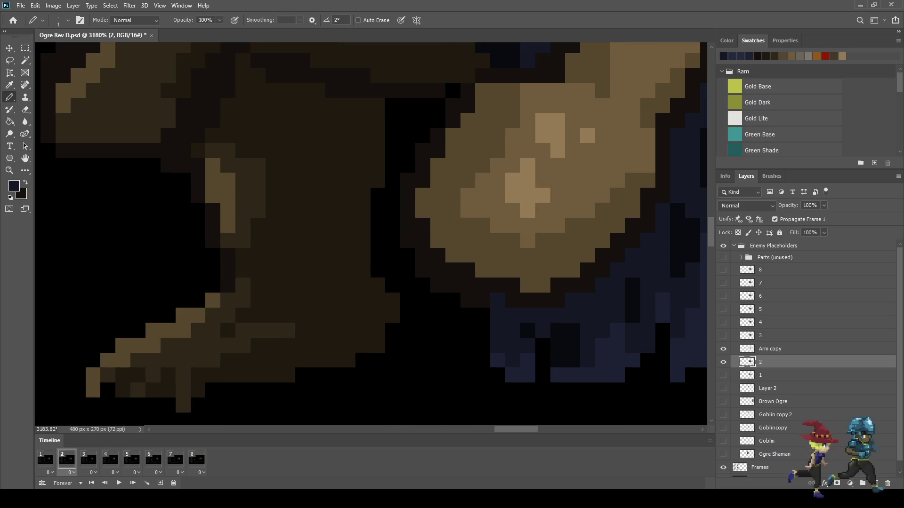
pyautogui.press('e')
pyautogui.moveTo(467, 300)
pyautogui.mouseDown()
pyautogui.moveTo(423, 270)
pyautogui.moveTo(407, 240)
pyautogui.mouseUp()
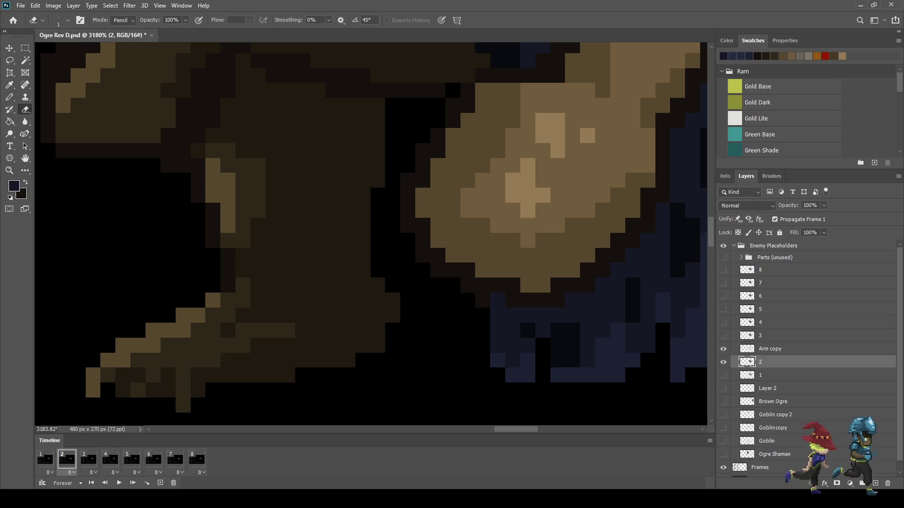
pyautogui.scroll(-8, 493, 325)
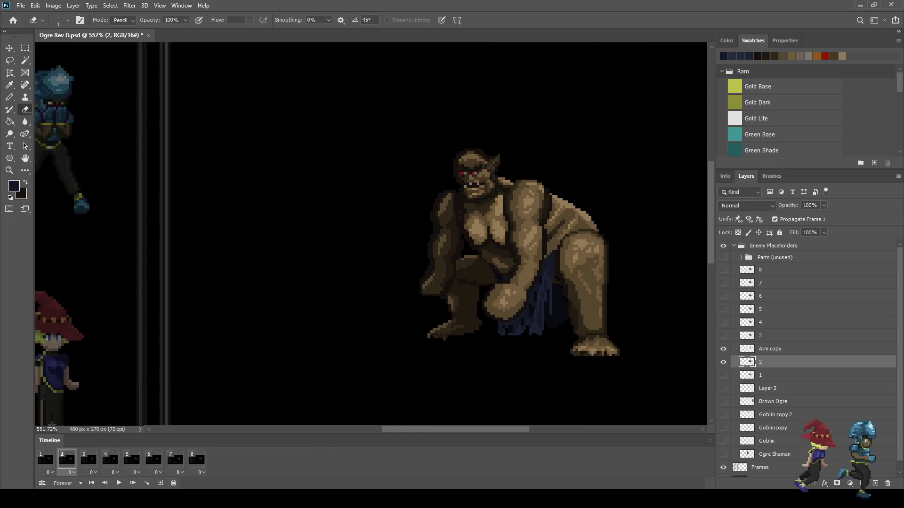
pyautogui.scroll(-1, 511, 309)
pyautogui.click(45, 460)
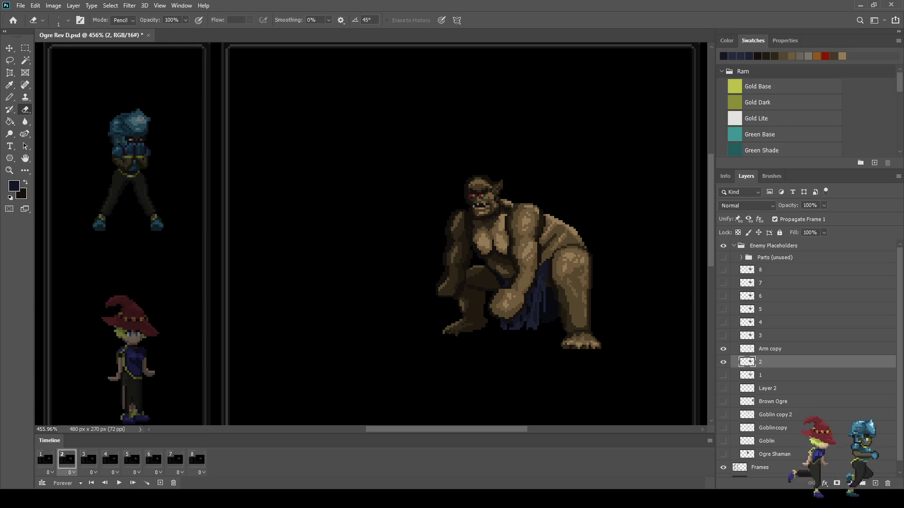
# Preview the animation playback, then stop on frame 3
pyautogui.click(66, 460)
pyautogui.click(89, 460)
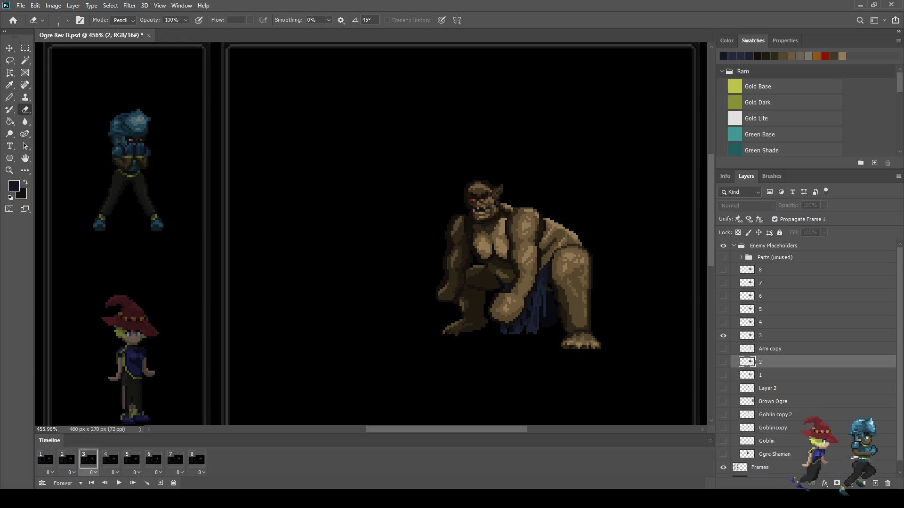
pyautogui.press('space')
pyautogui.scroll(-2, 524, 296)
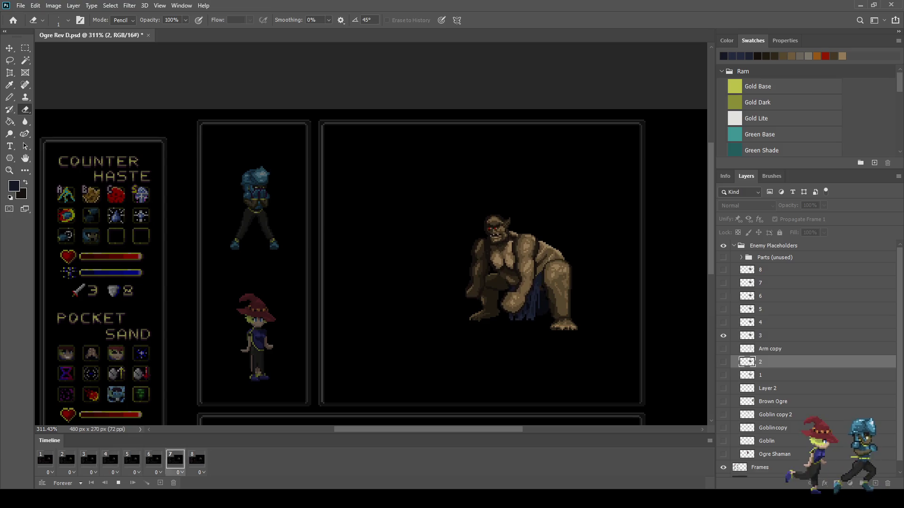
pyautogui.scroll(-1, 524, 297)
pyautogui.press('space')
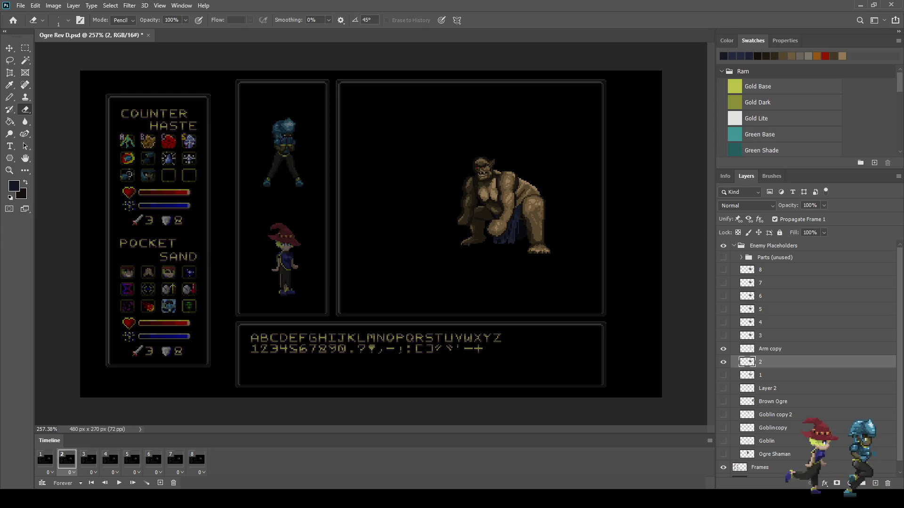
pyautogui.press('space')
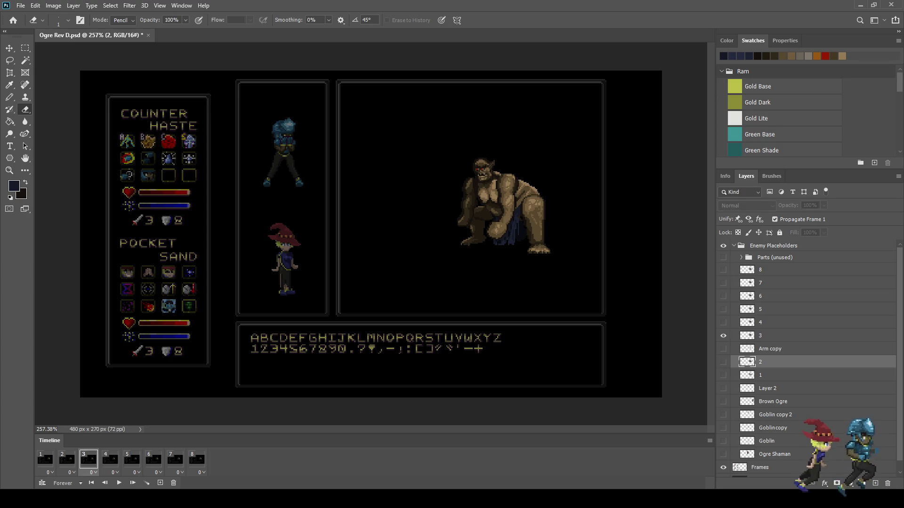
# Duplicate Arm copy as Arm copy 2 above layer 3 and show it in frame 3
pyautogui.click(769, 349)
pyautogui.hotkey('ctrl', 'j')
pyautogui.hotkey('ctrl', ']')
pyautogui.hotkey('ctrl', ',')
pyautogui.scroll(5, 529, 207)
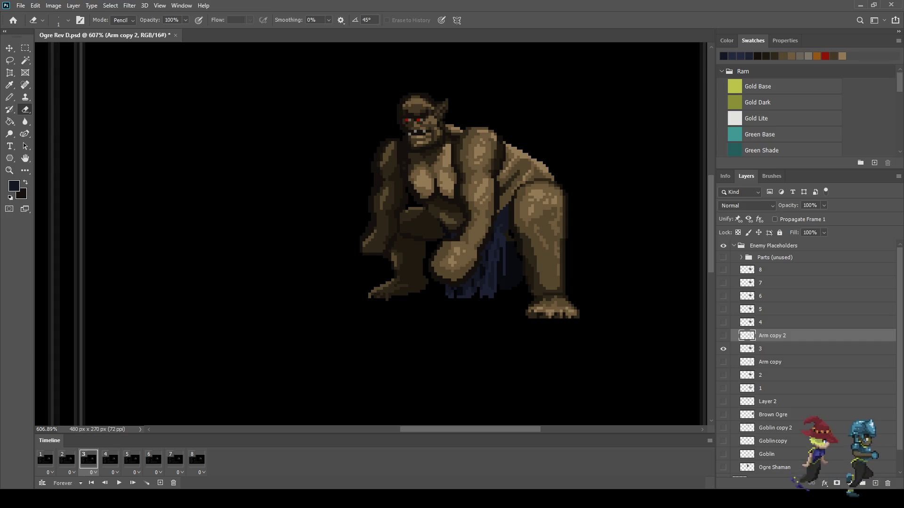
# Erase the dark outline pixels along the fist's lower-left edge on layer 3
pyautogui.scroll(10, 433, 281)
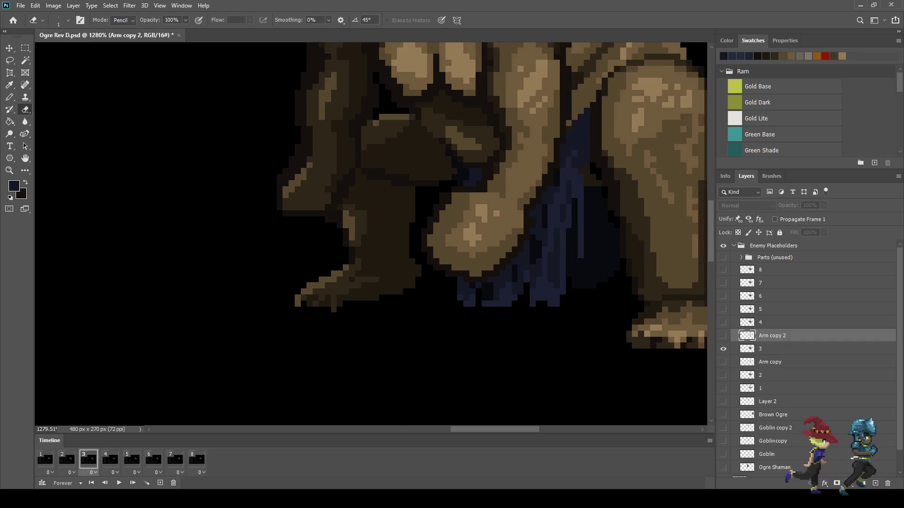
pyautogui.scroll(1, 467, 279)
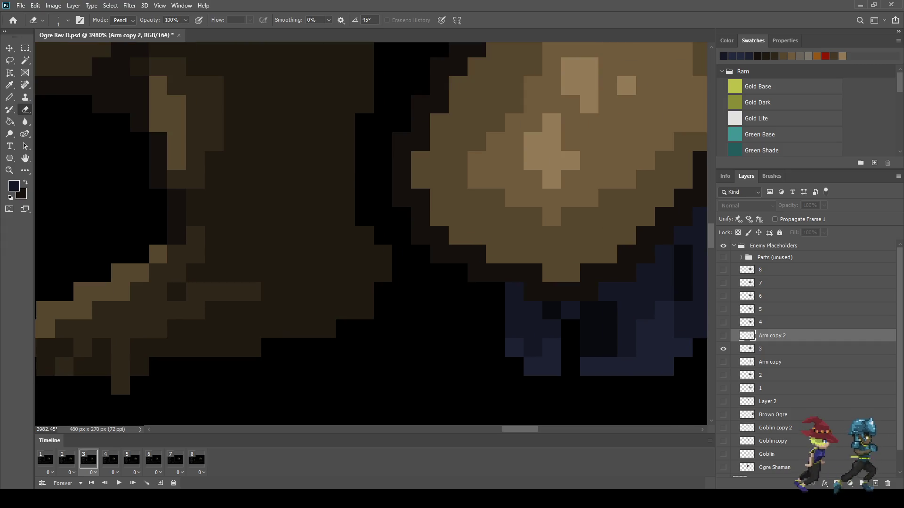
pyautogui.click(772, 349)
pyautogui.moveTo(495, 273)
pyautogui.mouseDown()
pyautogui.moveTo(476, 273)
pyautogui.moveTo(420, 235)
pyautogui.moveTo(401, 141)
pyautogui.mouseUp()
pyautogui.click(476, 254)
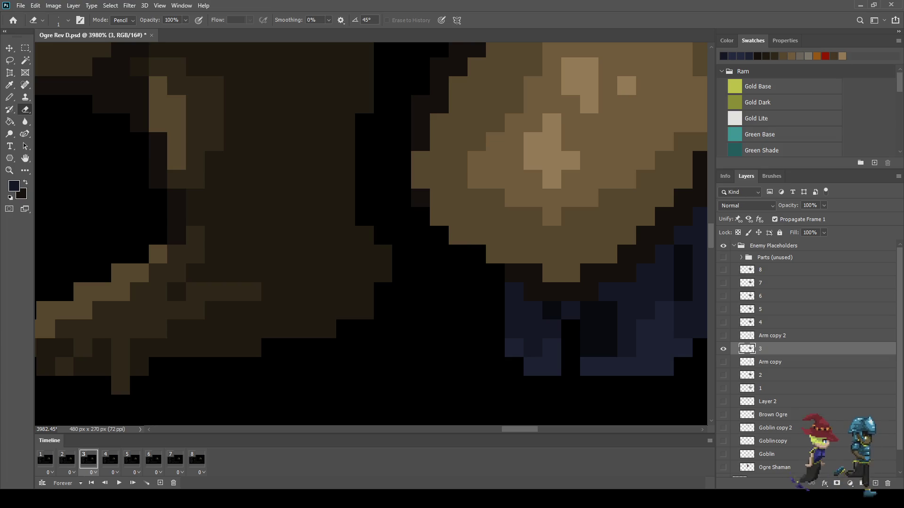
# Switch to the Pencil and toggle Arm copy 2 on and off to compare the fist
pyautogui.press('i')
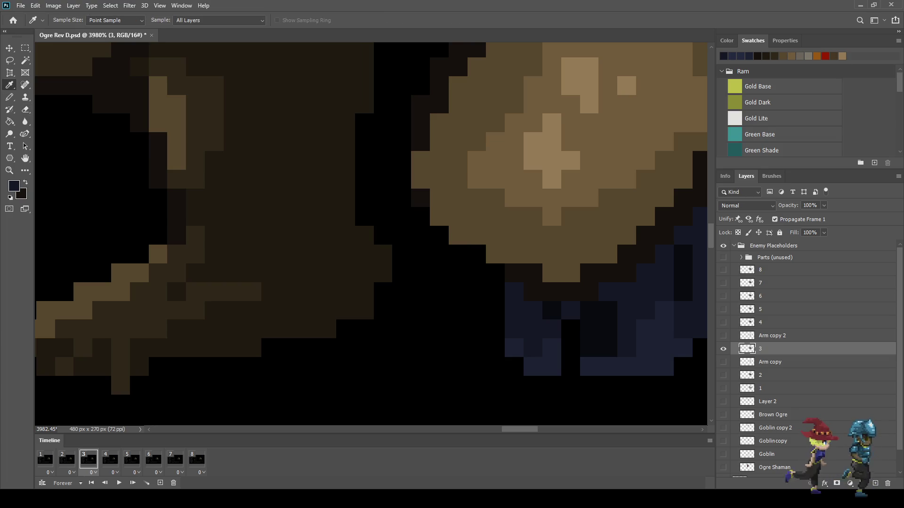
pyautogui.press('b')
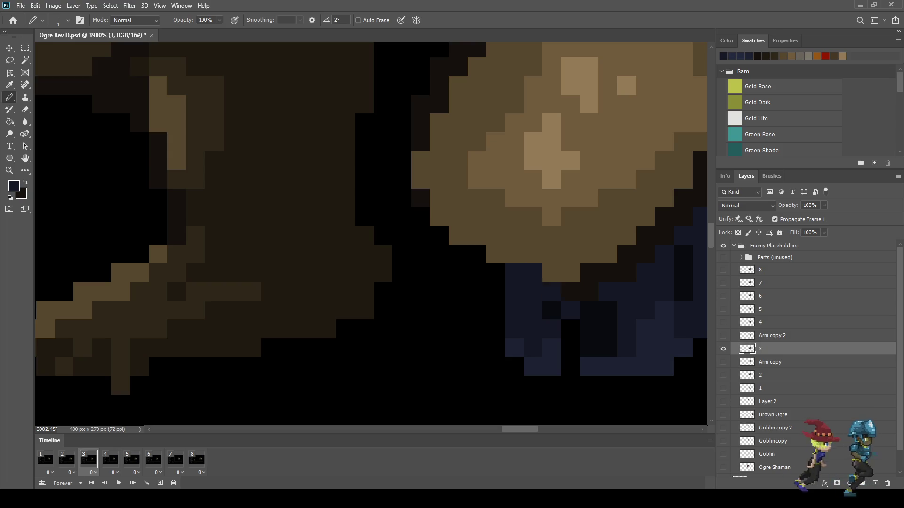
pyautogui.hscroll(5, 370, 234)
pyautogui.scroll(2, 371, 234)
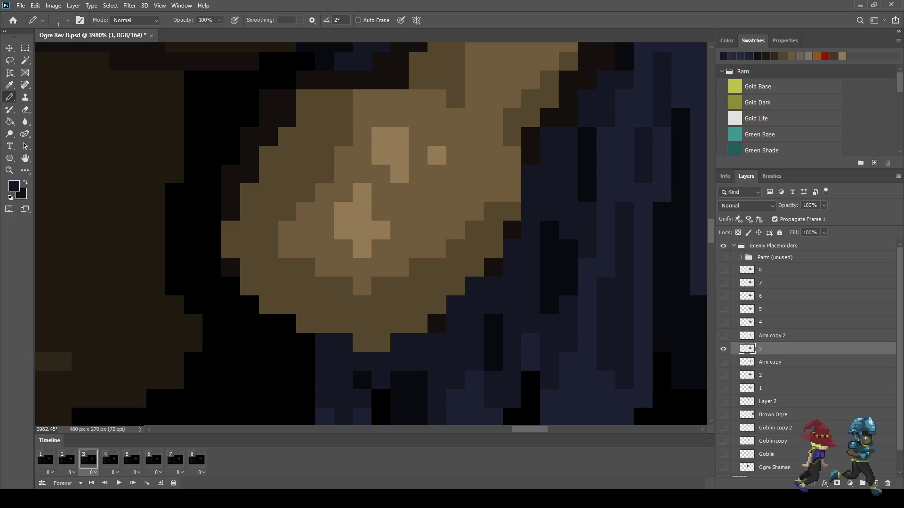
pyautogui.scroll(-2, 513, 247)
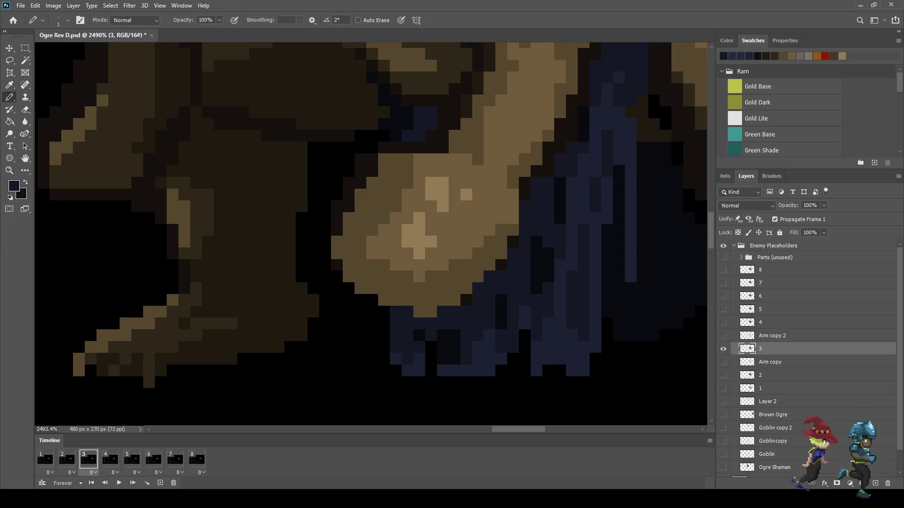
pyautogui.scroll(3, 371, 235)
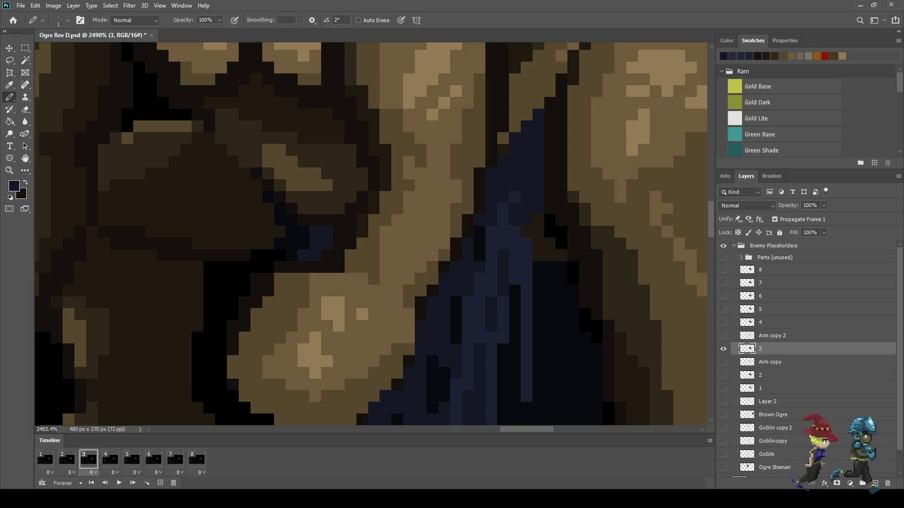
pyautogui.scroll(-8, 370, 235)
pyautogui.scroll(2, 370, 235)
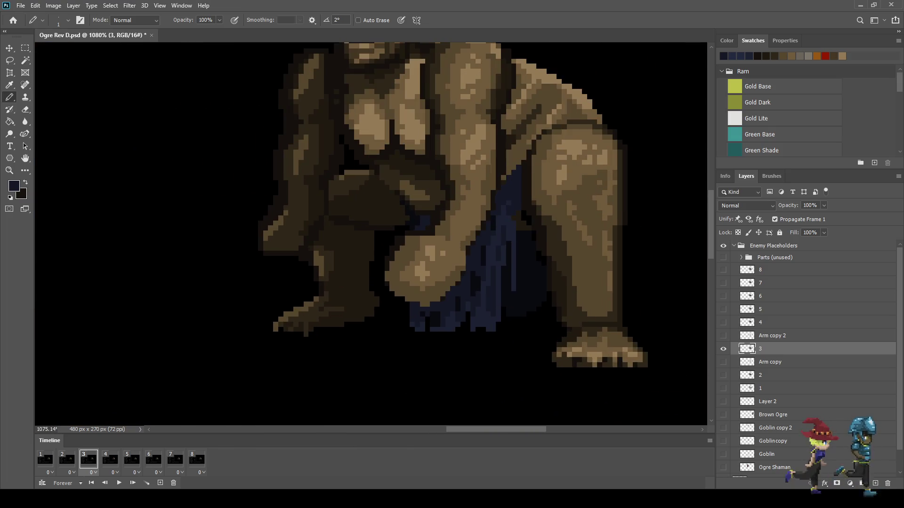
pyautogui.click(723, 336)
pyautogui.click(724, 336)
pyautogui.click(723, 336)
# Review the fist on frame 3, then advance to animation frame 4
pyautogui.scroll(-3, 494, 278)
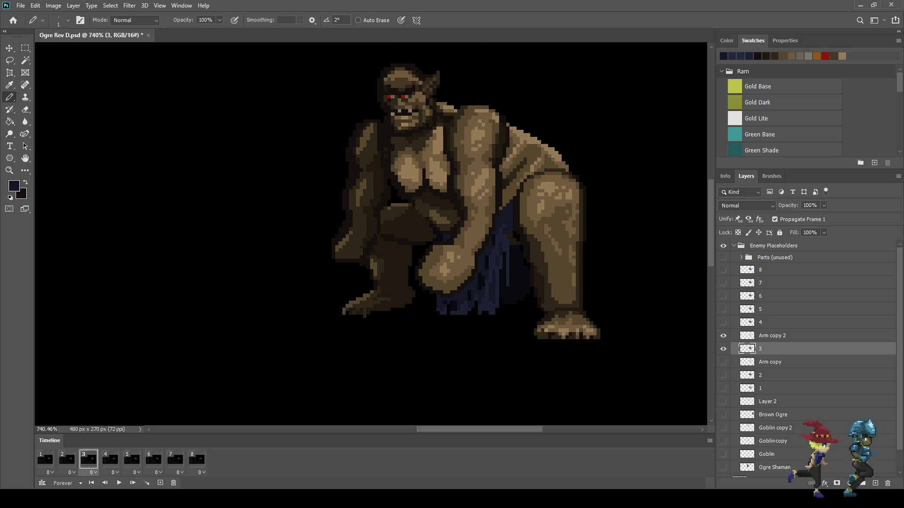
pyautogui.scroll(-3, 459, 286)
pyautogui.scroll(2, 455, 286)
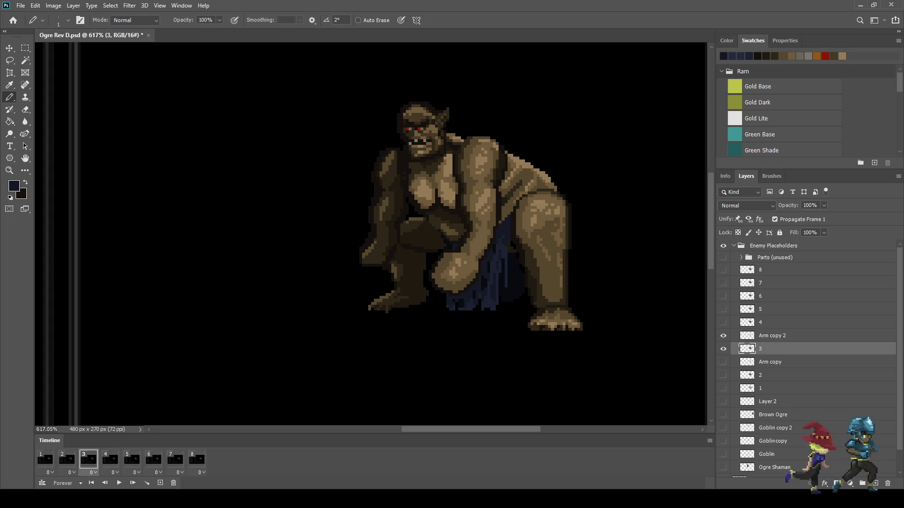
pyautogui.scroll(-3, 518, 267)
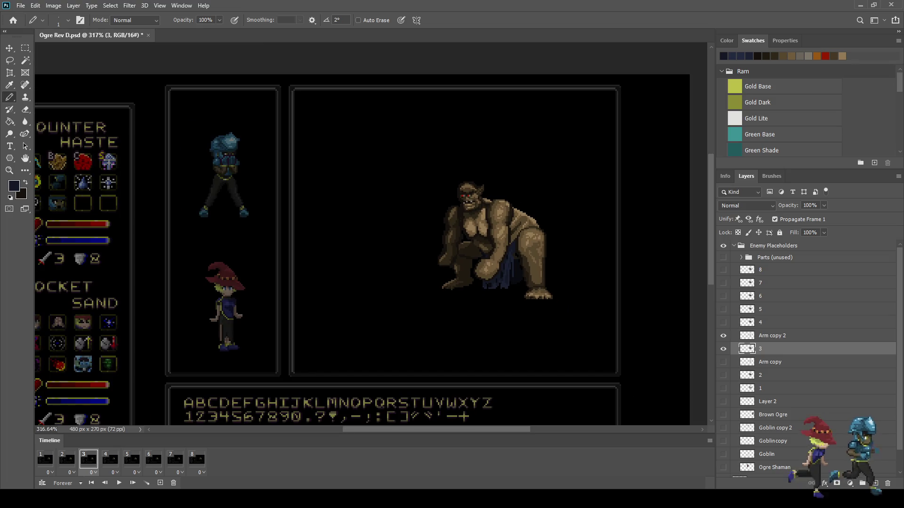
pyautogui.scroll(4, 494, 240)
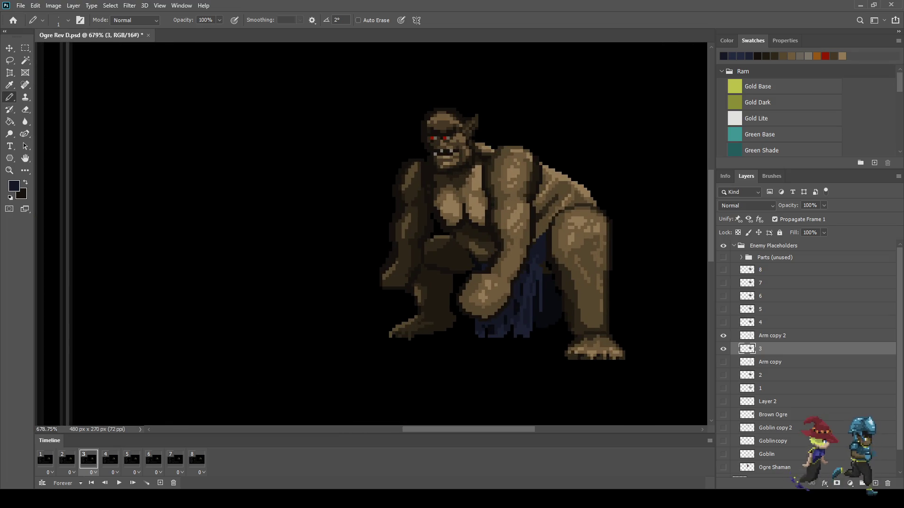
pyautogui.click(110, 460)
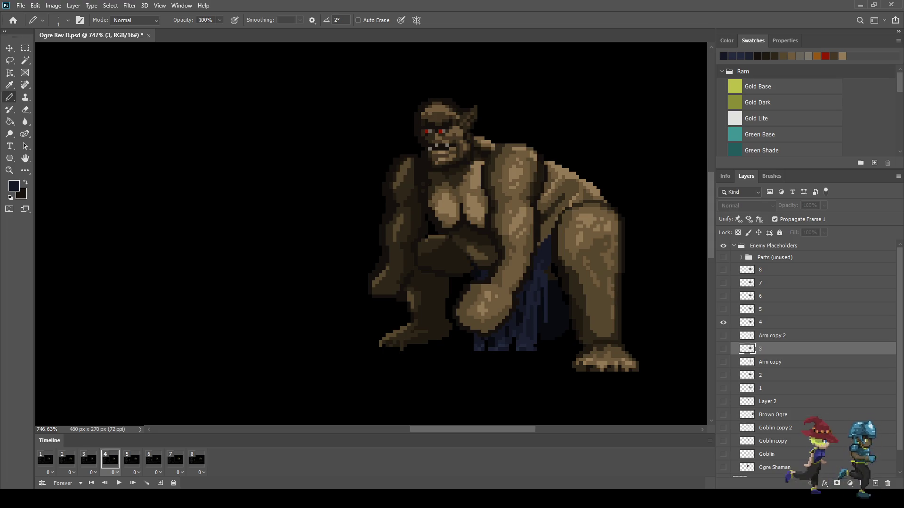
pyautogui.click(45, 460)
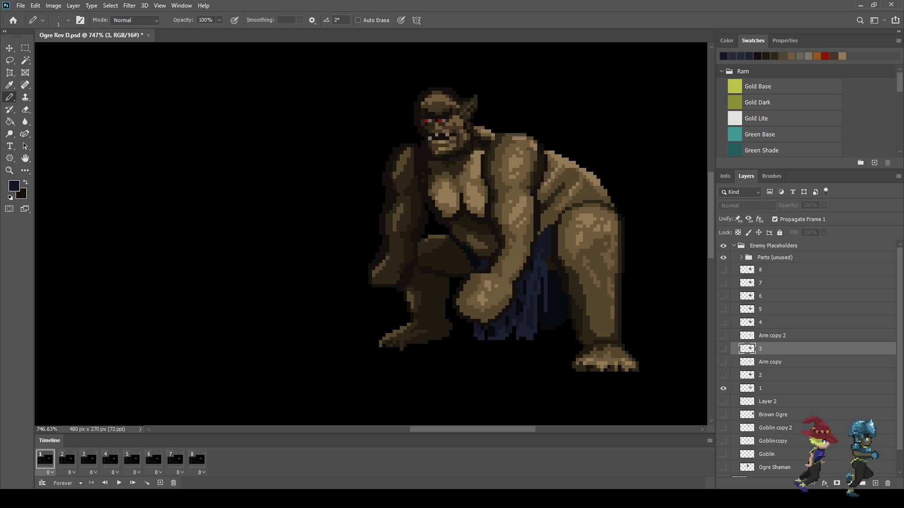
pyautogui.scroll(-4, 628, 233)
pyautogui.press('space')
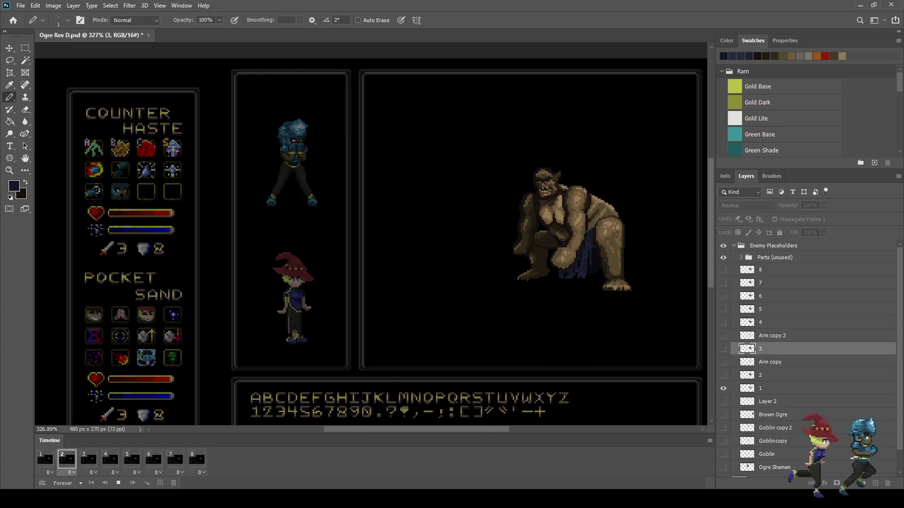
pyautogui.scroll(-1, 371, 233)
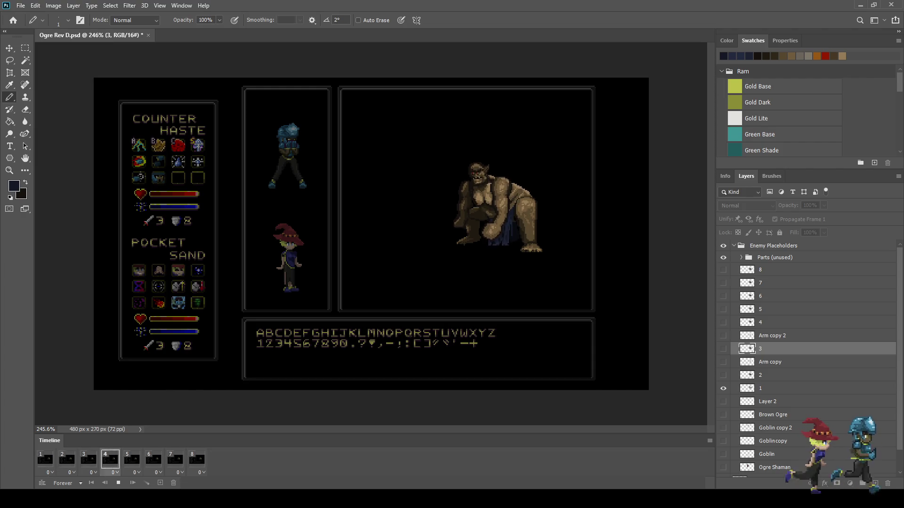
pyautogui.scroll(2, 464, 208)
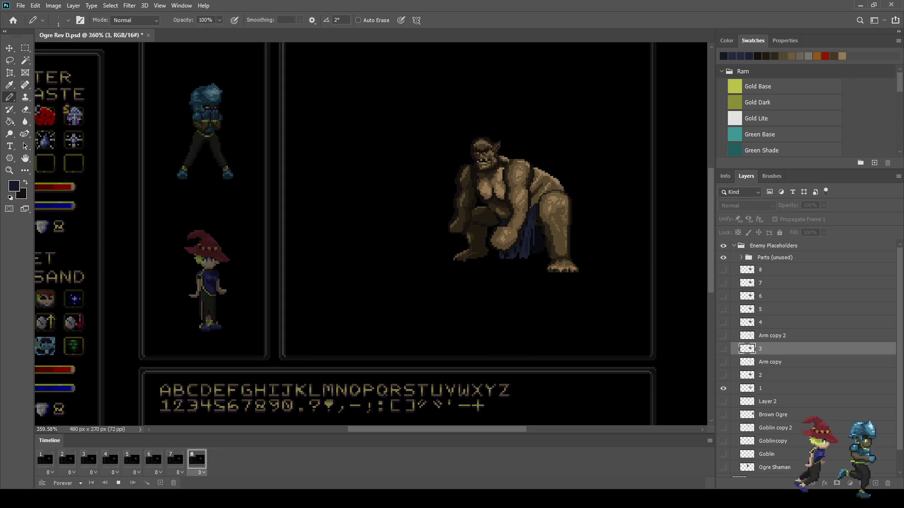
pyautogui.press('space')
pyautogui.press('Right')
pyautogui.press('Right')
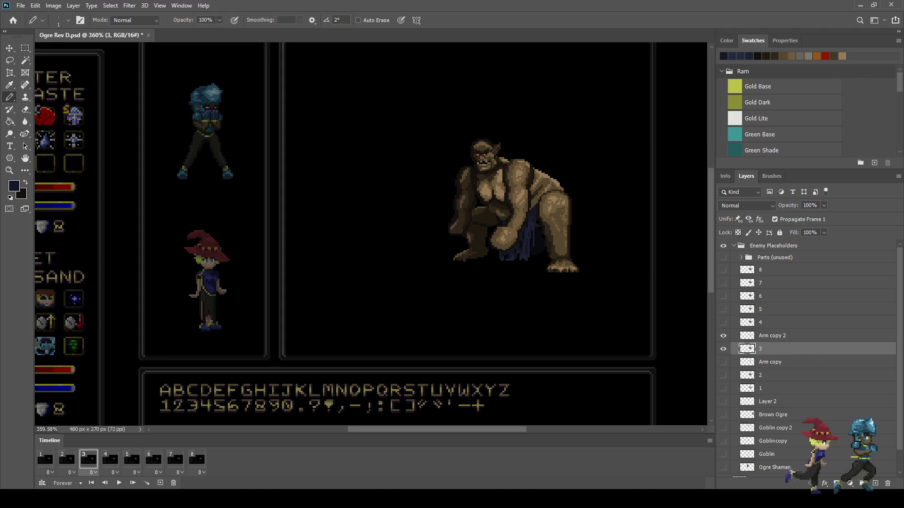
pyautogui.press('Right')
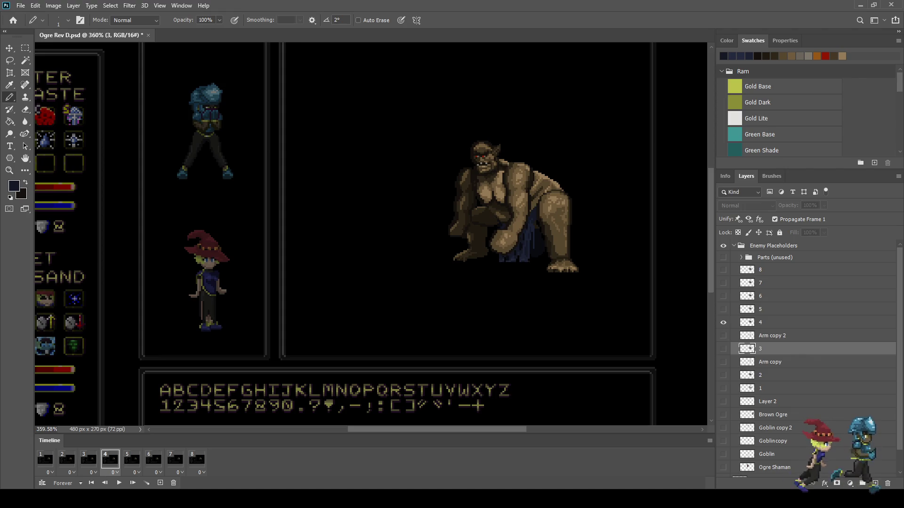
pyautogui.press('Right')
pyautogui.press('Right')
pyautogui.press('Left')
pyautogui.press('Left')
pyautogui.press('Left')
pyautogui.press('Right')
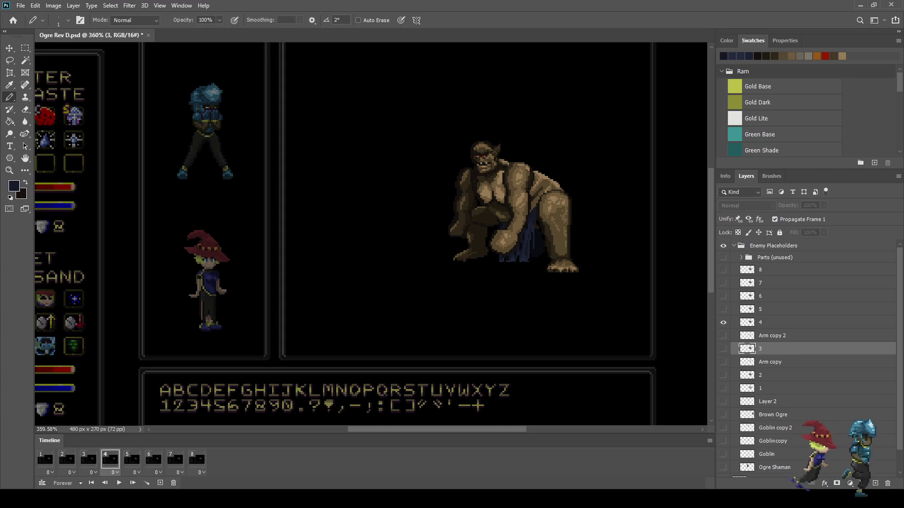
pyautogui.click(772, 336)
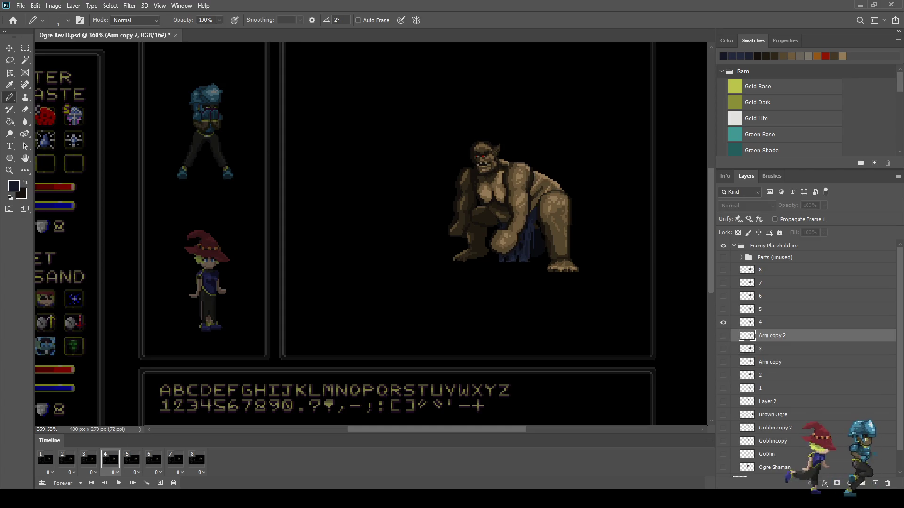
# Duplicate Arm copy 2 as Arm copy 3, place it above layer 4, and show it
pyautogui.hotkey('ctrl', 'j')
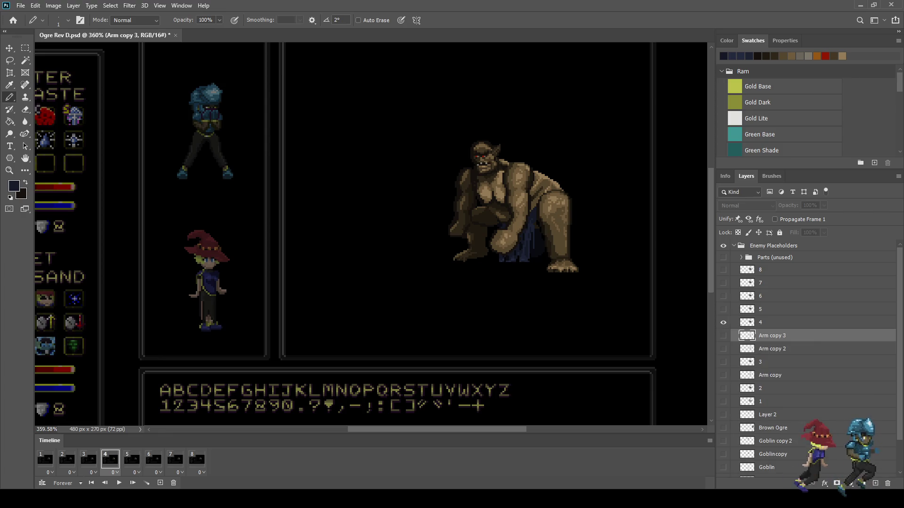
pyautogui.moveTo(773, 336); pyautogui.dragTo(772, 317)
pyautogui.click(723, 323)
pyautogui.scroll(4, 579, 257)
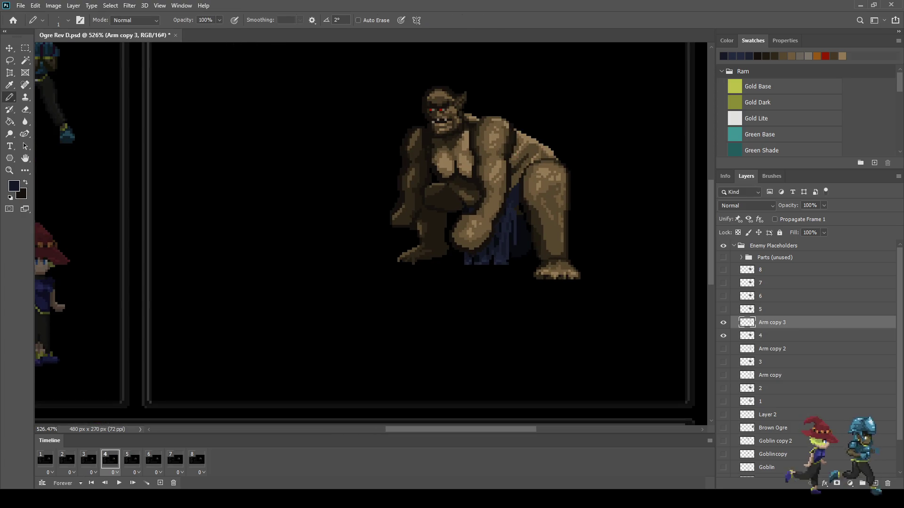
# Try an arm copy for frame 5, delete the extra Arm copy 4, return to frame 4, and save
pyautogui.click(132, 459)
pyautogui.hotkey('ctrl', 'j')
pyautogui.moveTo(772, 323); pyautogui.dragTo(772, 301)
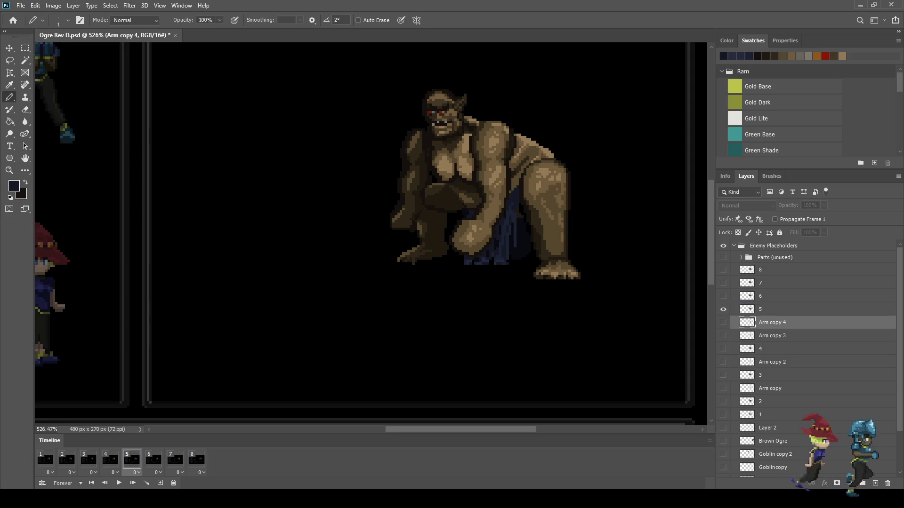
pyautogui.press('z')
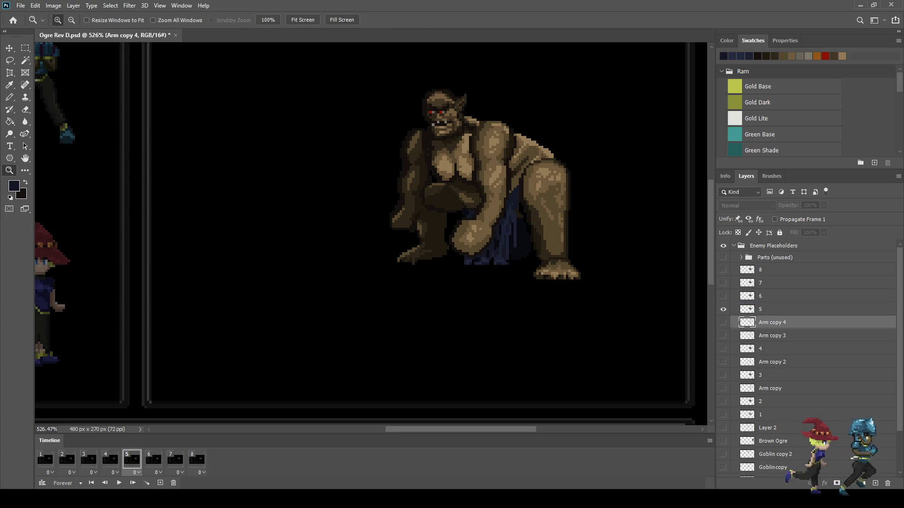
pyautogui.press('Delete')
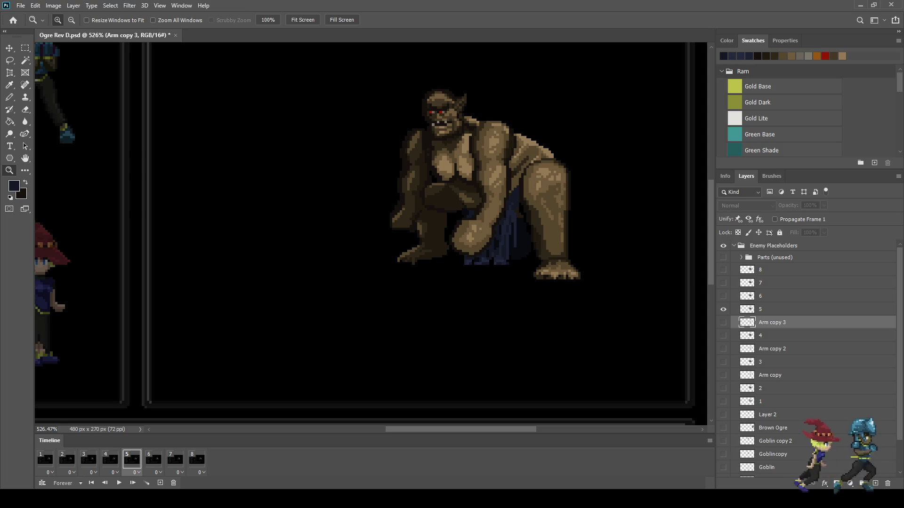
pyautogui.click(109, 460)
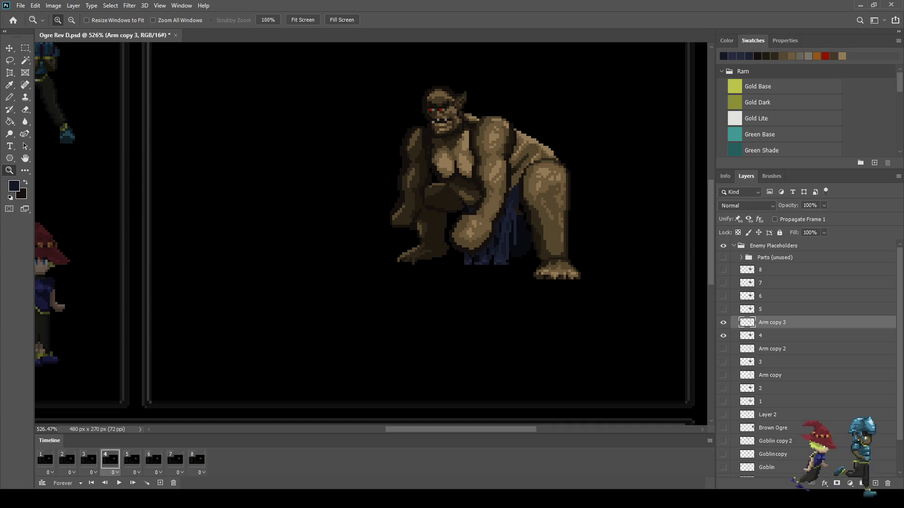
pyautogui.hotkey('ctrl', 's')
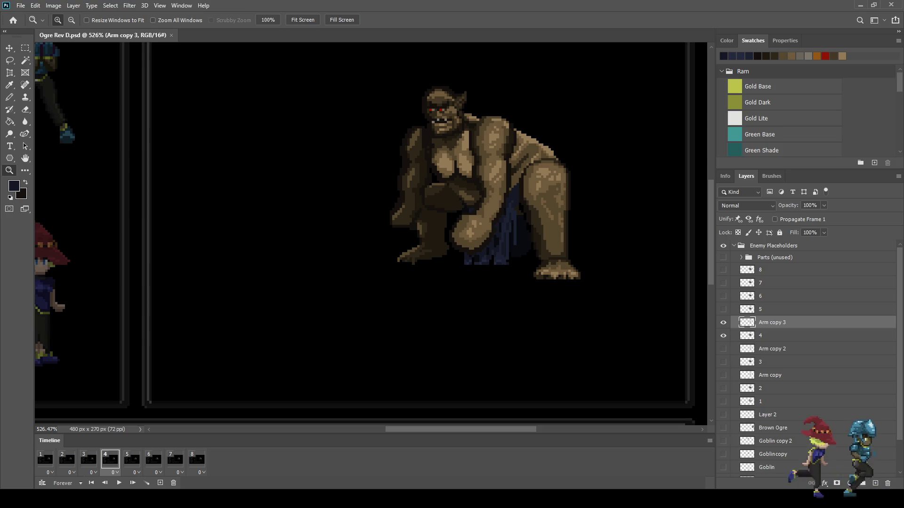
# Fit the whole battle mockup on screen and play the ogre frame animation
pyautogui.hotkey('ctrl', '0')
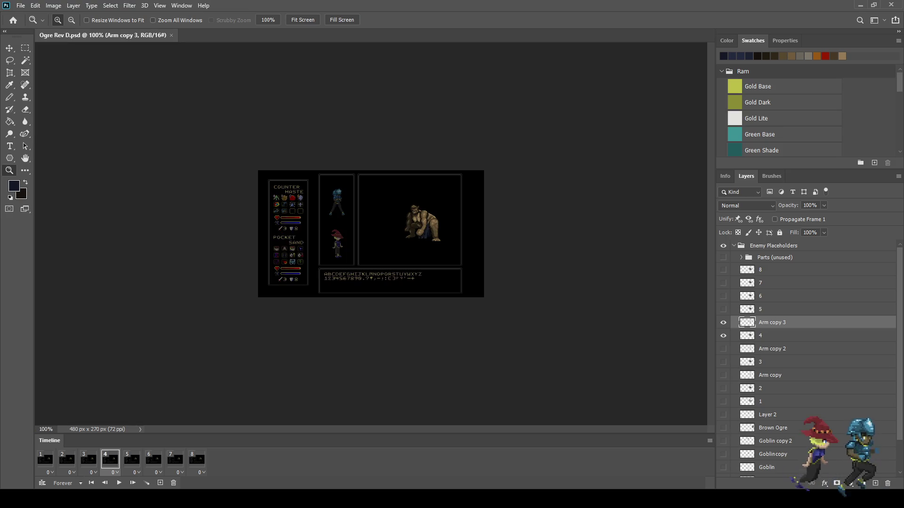
pyautogui.press('space')
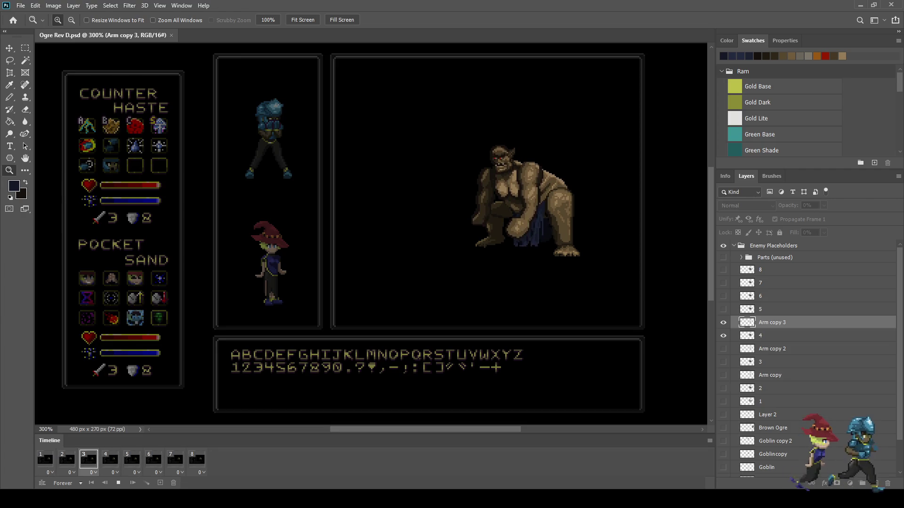
# Stop the animation playback and settle on frame 4
pyautogui.press('space')
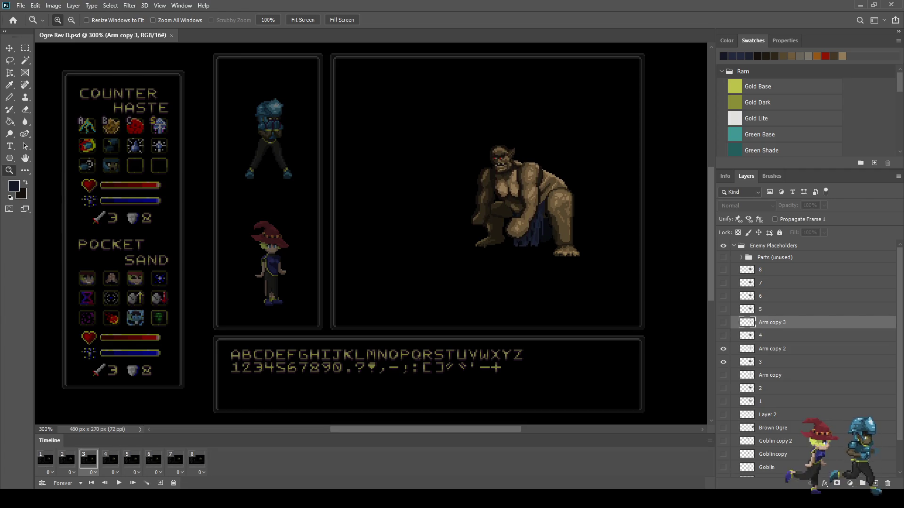
pyautogui.click(110, 459)
pyautogui.click(131, 460)
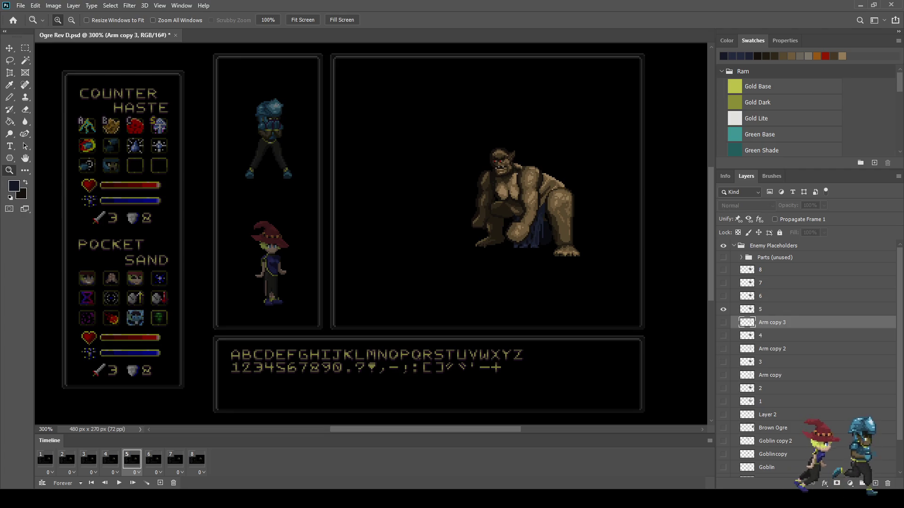
pyautogui.click(110, 459)
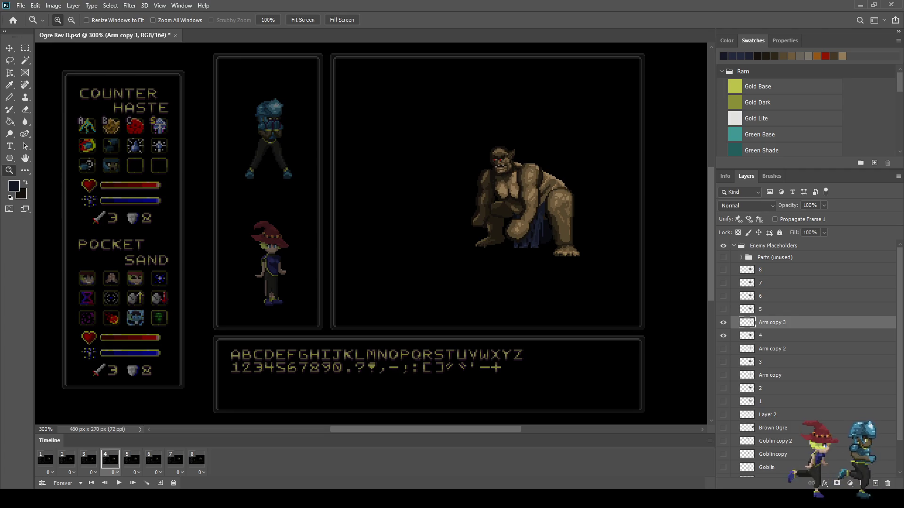
# Zoom in on the fist, hide Arm copy 3, and erase the fist's lower-left edge on layer 4
pyautogui.moveTo(525, 226); pyautogui.dragTo(525, 226)
pyautogui.hotkey('ctrl', ',')
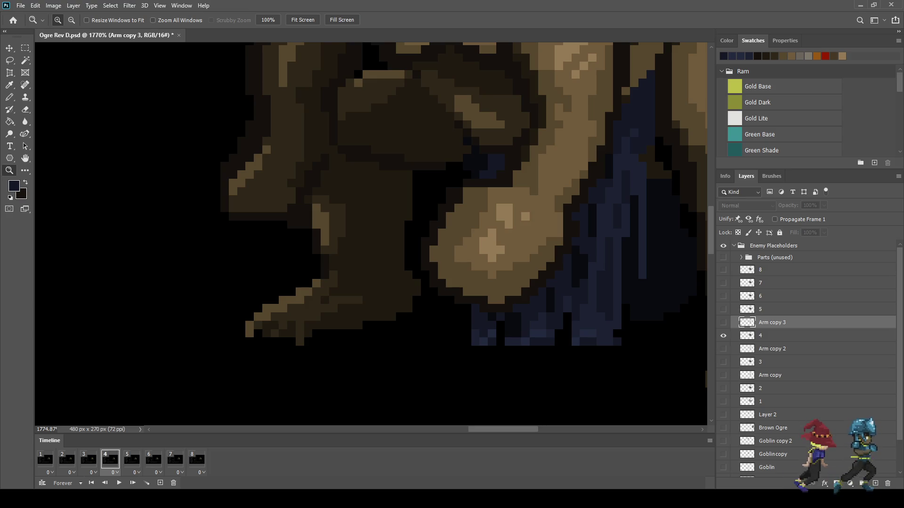
pyautogui.hotkey('alt', '[')
pyautogui.press('e')
pyautogui.scroll(3, 498, 282)
pyautogui.moveTo(428, 314)
pyautogui.mouseDown()
pyautogui.moveTo(398, 299)
pyautogui.moveTo(370, 226)
pyautogui.moveTo(413, 123)
pyautogui.mouseUp()
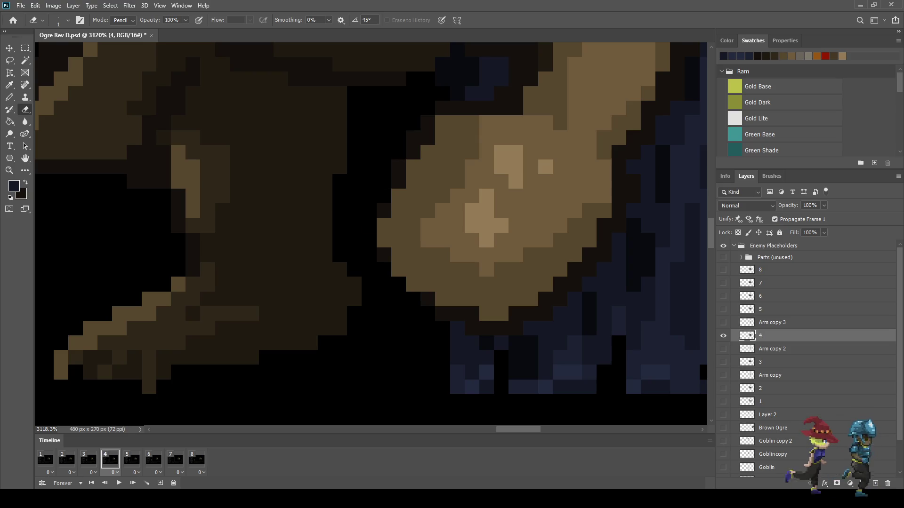
pyautogui.scroll(-2, 370, 233)
pyautogui.scroll(3, 371, 233)
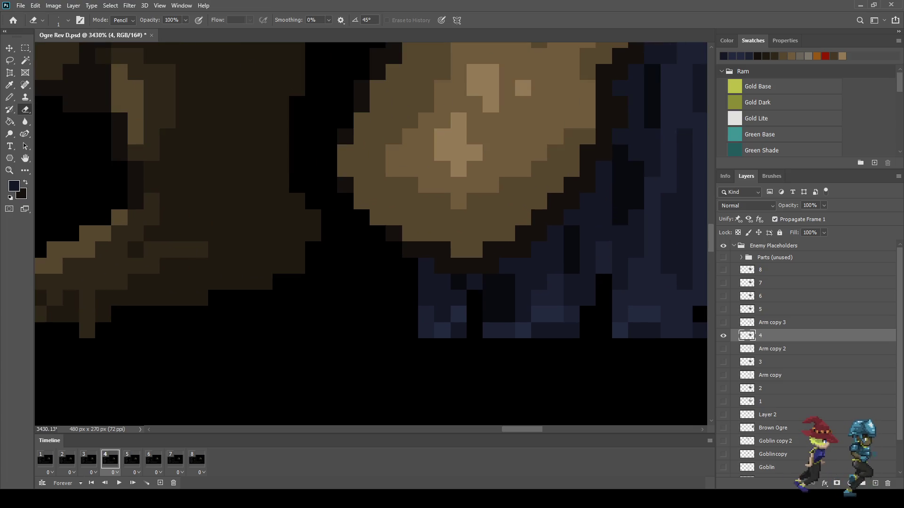
# Sample the ogre's skin colour and redraw the fist outline with the Pencil
pyautogui.press('i')
pyautogui.press('b')
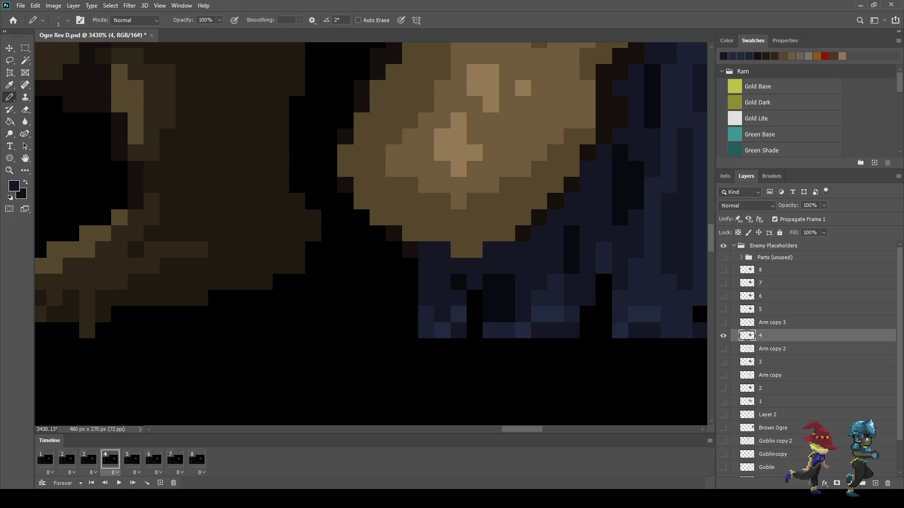
pyautogui.scroll(3, 371, 233)
pyautogui.hscroll(3, 371, 232)
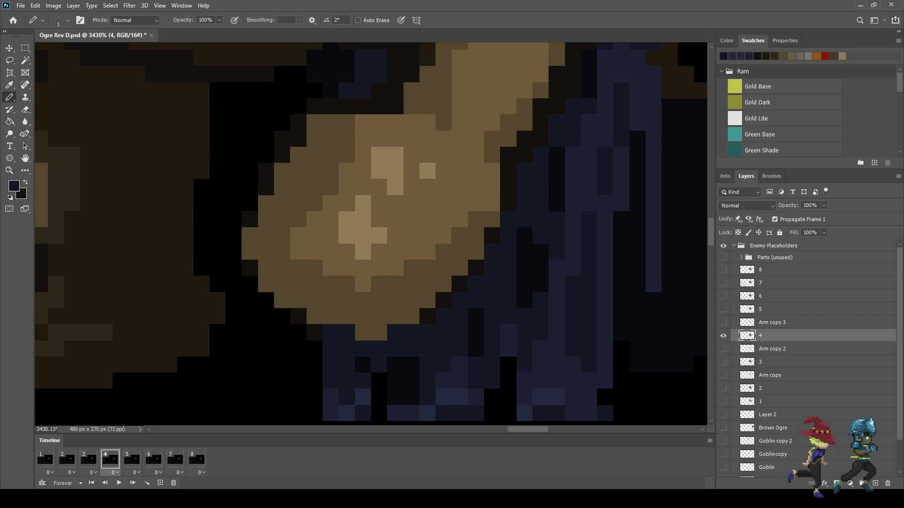
pyautogui.scroll(3, 371, 232)
pyautogui.hscroll(3, 370, 233)
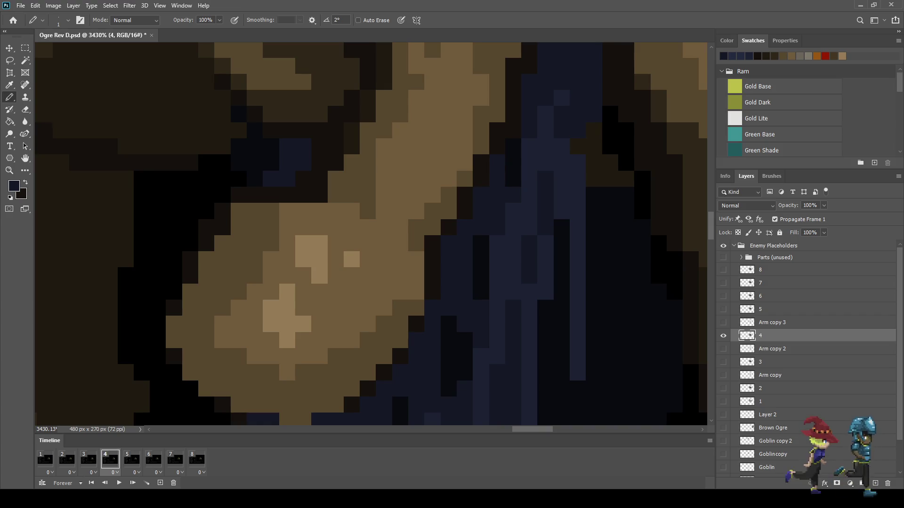
pyautogui.scroll(3, 370, 233)
pyautogui.hscroll(2, 370, 233)
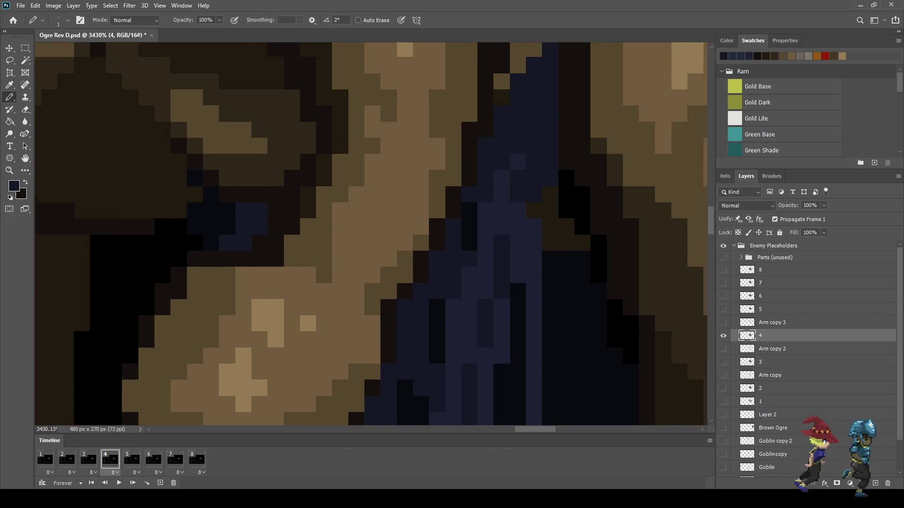
pyautogui.scroll(-6, 370, 232)
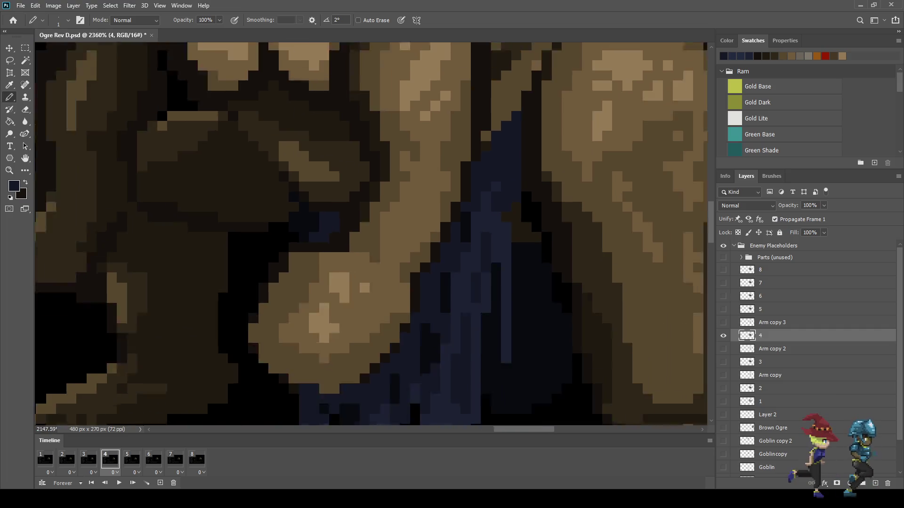
pyautogui.scroll(1, 415, 191)
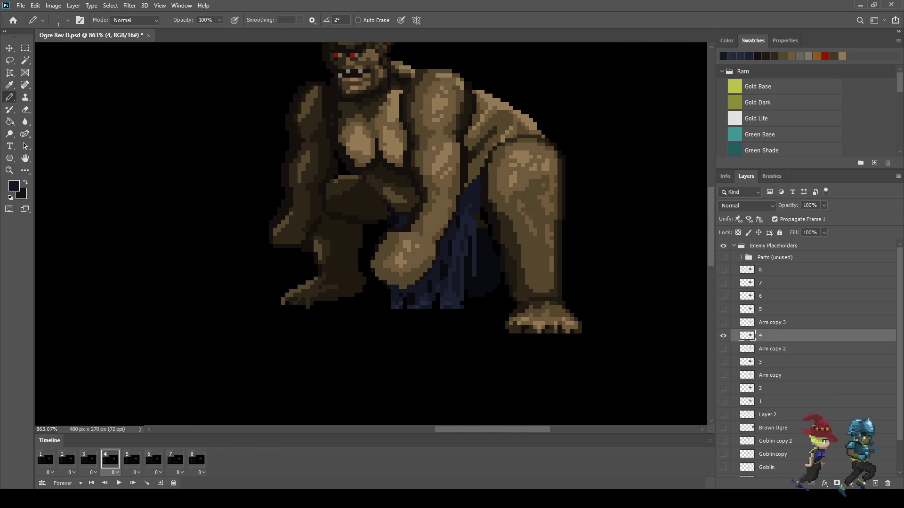
# Show the Arm copy 3 layer again and return to the Eraser
pyautogui.click(723, 322)
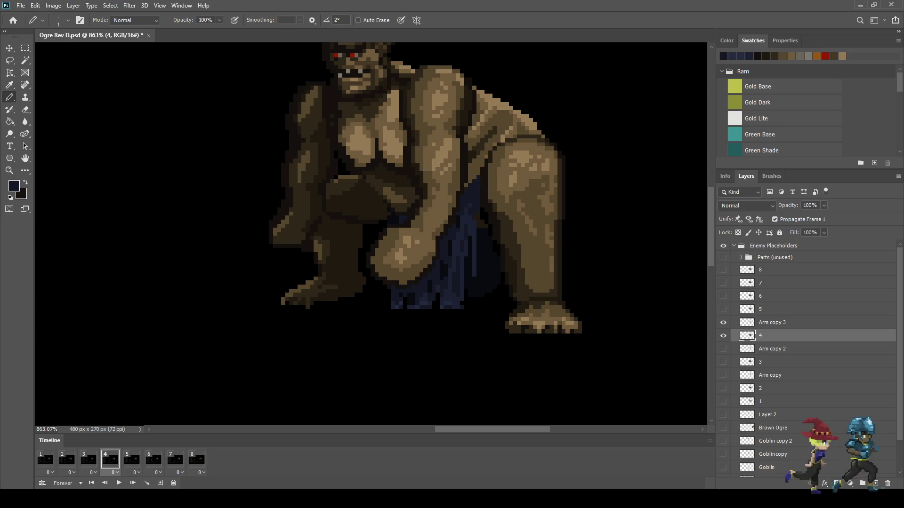
pyautogui.scroll(6, 426, 255)
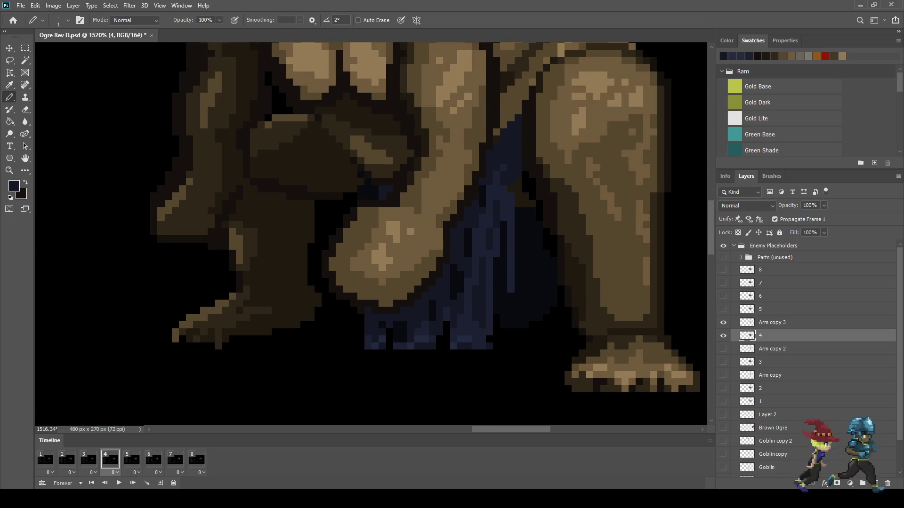
pyautogui.scroll(8, 365, 301)
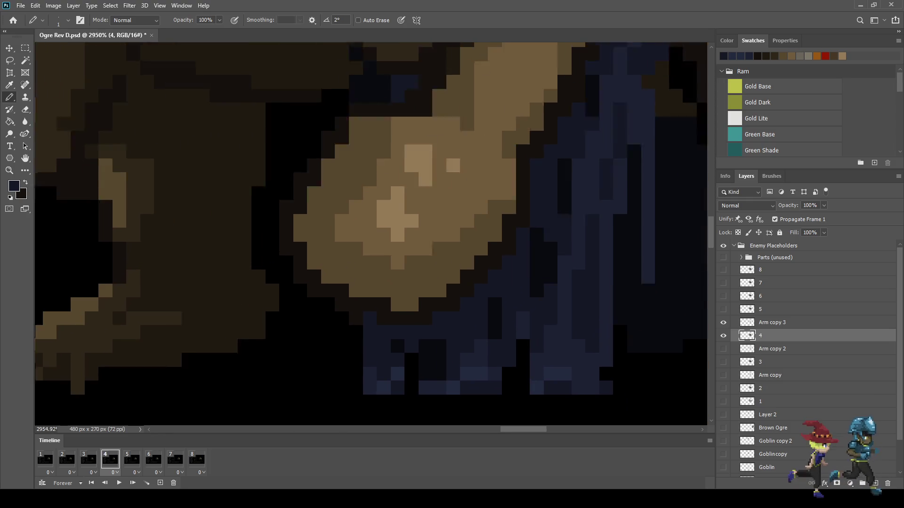
pyautogui.press('e')
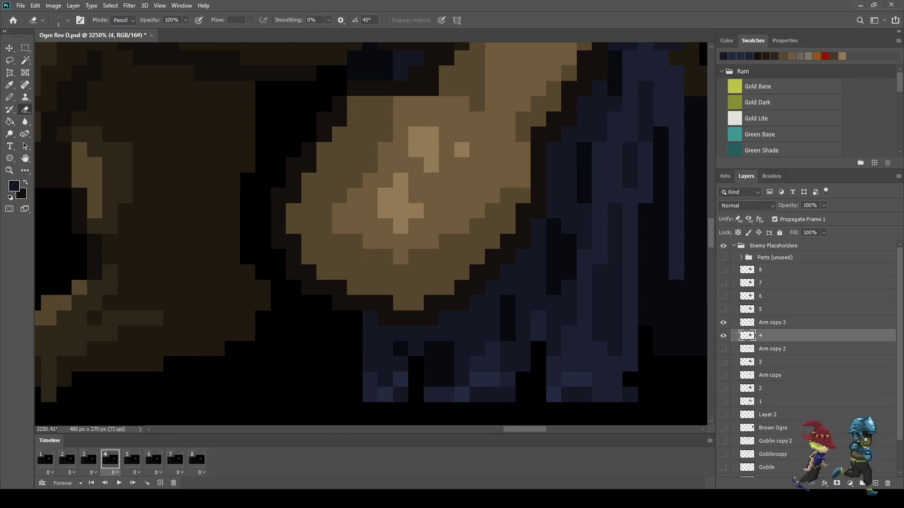
pyautogui.scroll(-8, 349, 306)
pyautogui.scroll(-4, 372, 264)
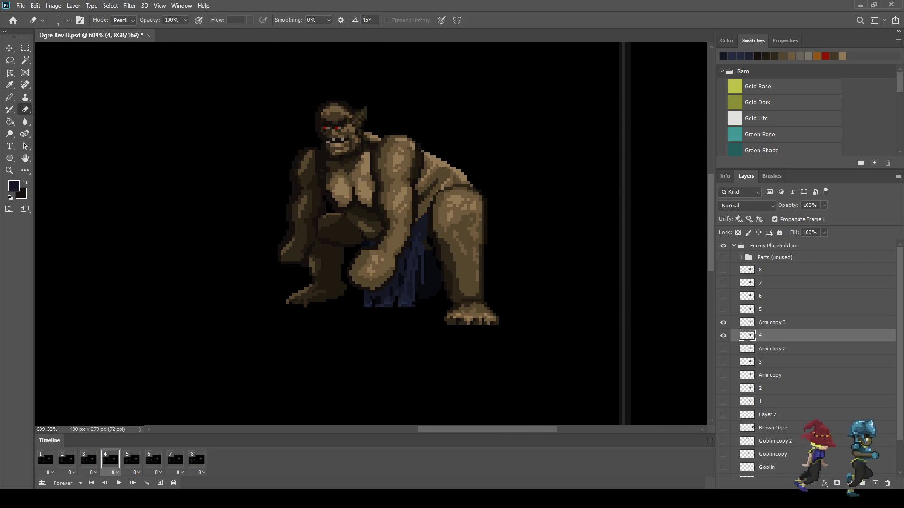
# On frame 6, duplicate Arm copy 3 above layer 6 and nudge the copy down one pixel
pyautogui.click(132, 459)
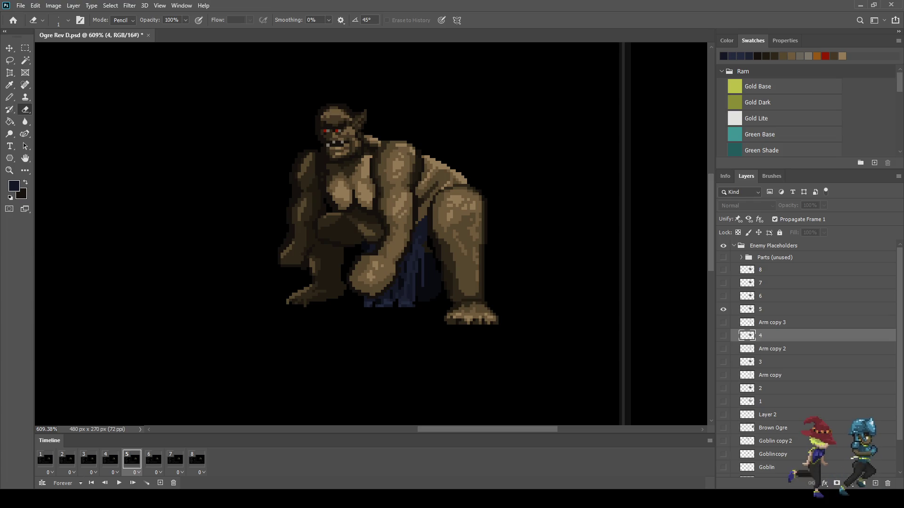
pyautogui.click(154, 459)
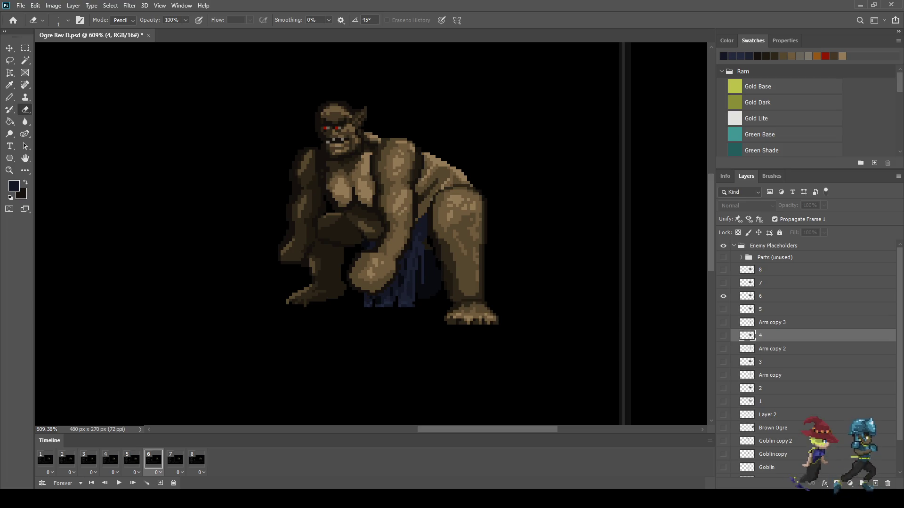
pyautogui.click(772, 323)
pyautogui.hotkey('ctrl', 'j')
pyautogui.hotkey('ctrl', ']')
pyautogui.hotkey('ctrl', ']')
pyautogui.hotkey('ctrl', ',')
pyautogui.hotkey('ctrl', 't')
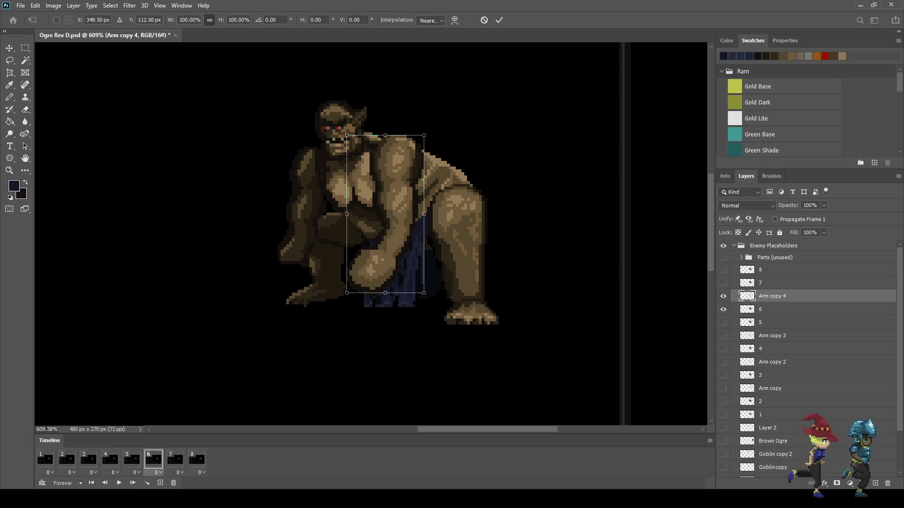
pyautogui.press('Down')
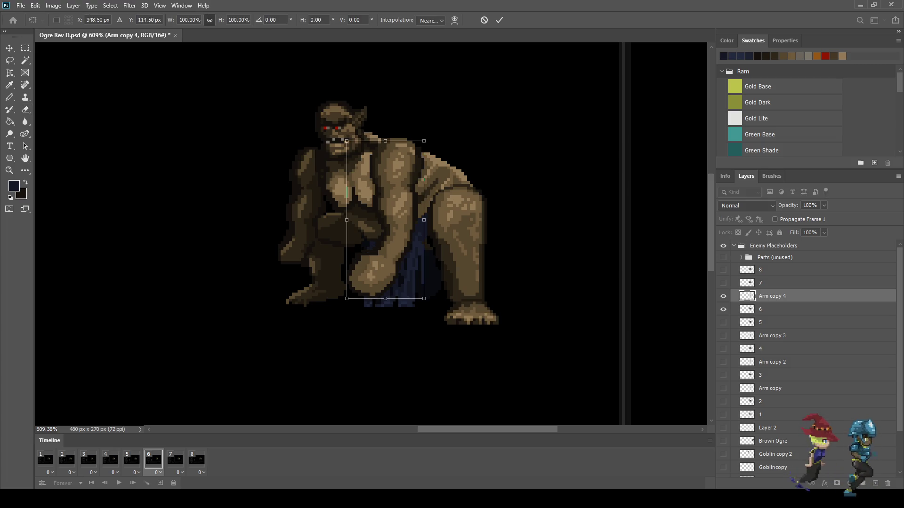
pyautogui.press('Return')
# On frame 7, duplicate Arm copy 4 above layer 7 as Arm copy 5, nudged one pixel
pyautogui.press('e')
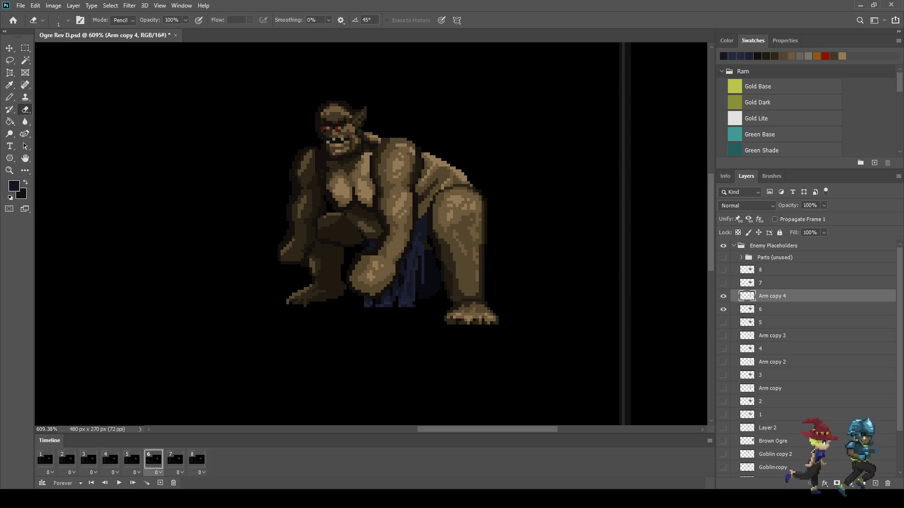
pyautogui.click(175, 459)
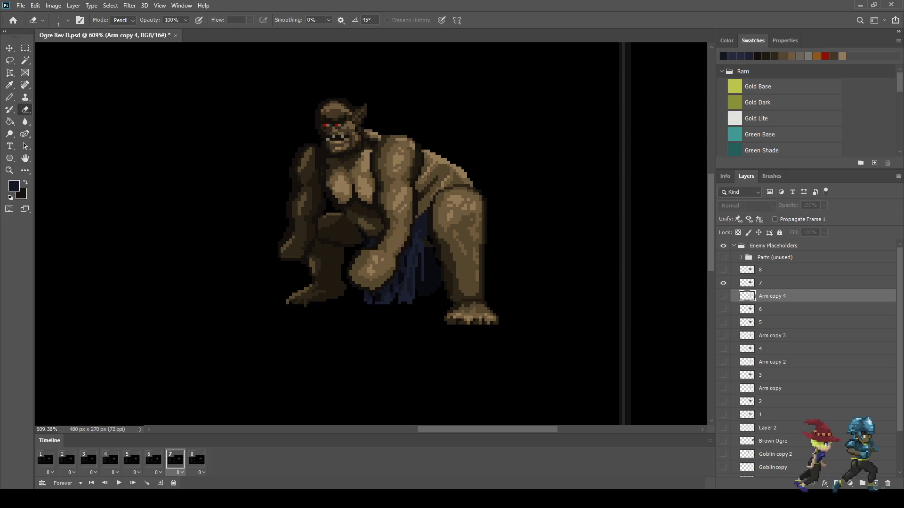
pyautogui.hotkey('ctrl', 'j')
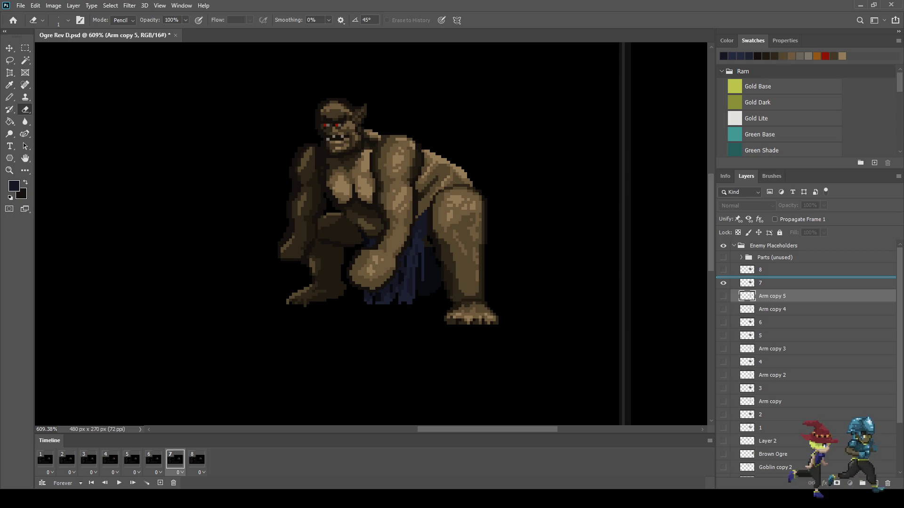
pyautogui.hotkey('ctrl', ']')
pyautogui.hotkey('ctrl', ',')
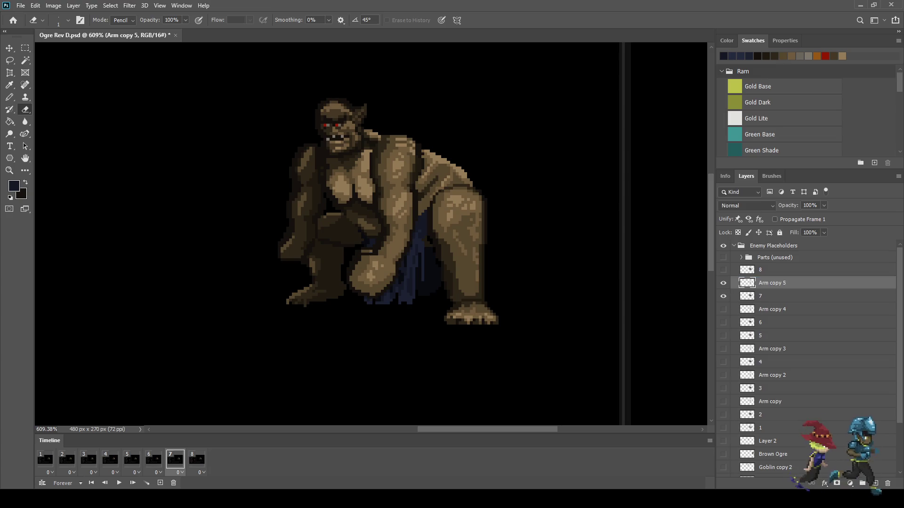
pyautogui.hotkey('ctrl', 't')
pyautogui.press('Up')
pyautogui.press('Up')
pyautogui.press('Down')
pyautogui.press('Return')
# Go to frame 8 and play the ogre animation
pyautogui.press('e')
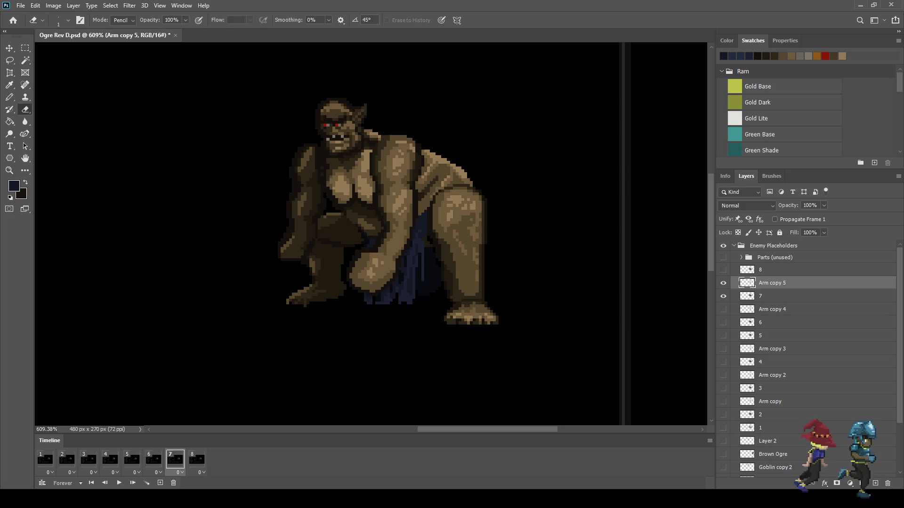
pyautogui.click(197, 460)
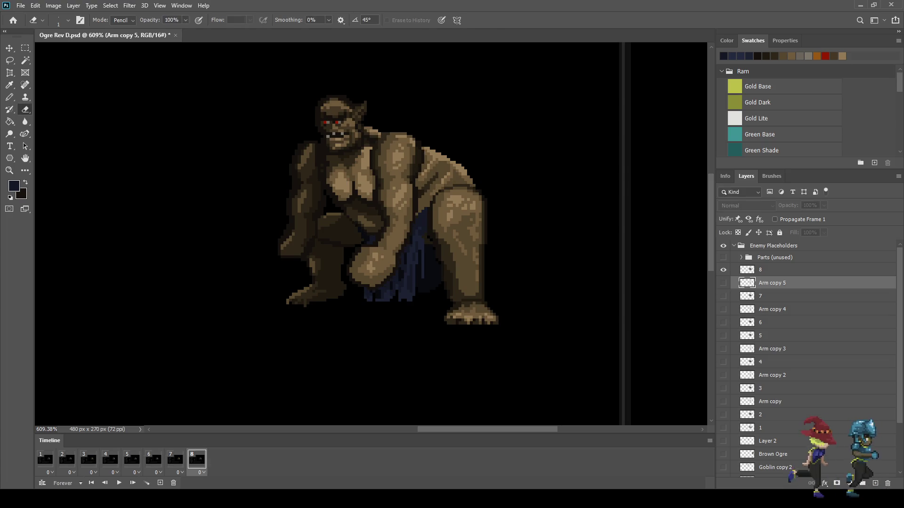
pyautogui.press('space')
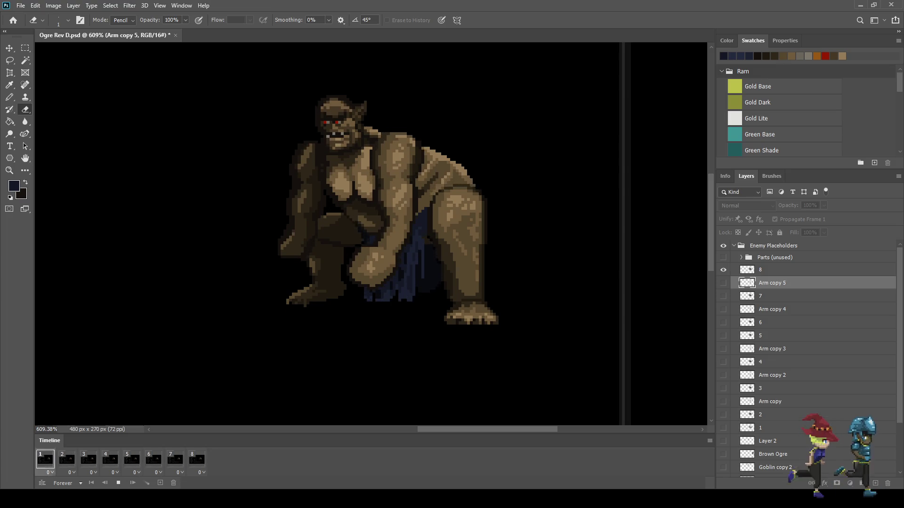
pyautogui.hotkey('ctrl', '1')
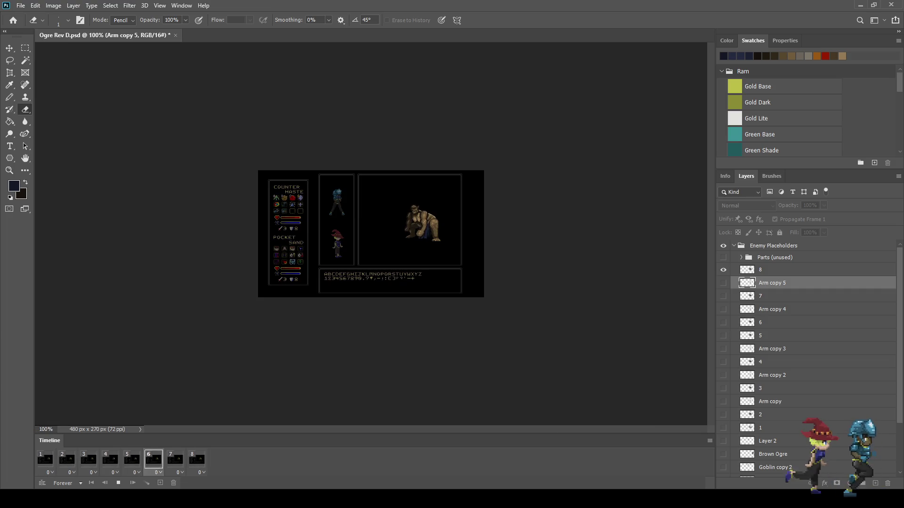
pyautogui.press('space')
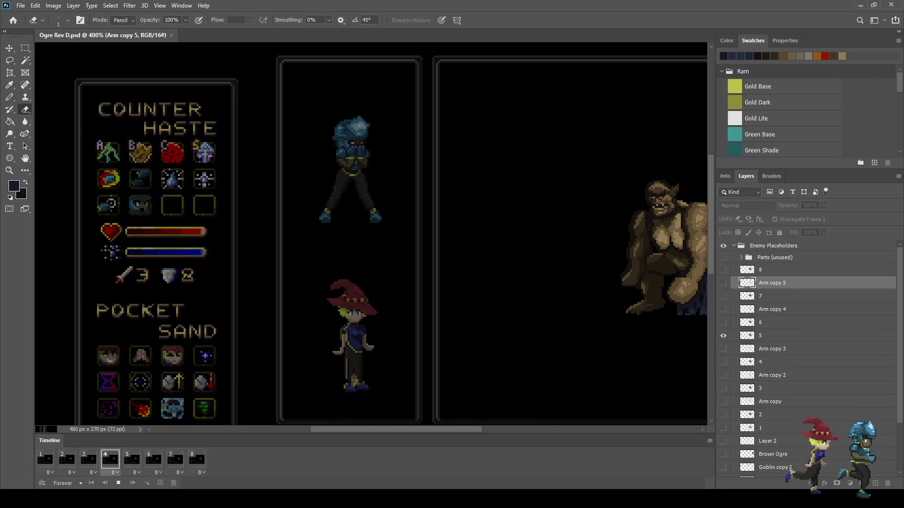
# Step through timeline frames 1 to 6, then select the Arm copy 4 layer
pyautogui.scroll(5, 512, 185)
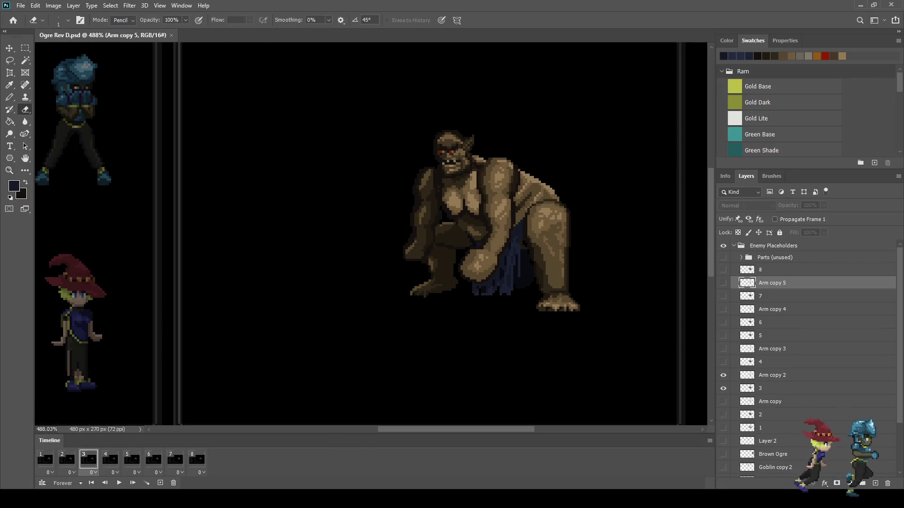
pyautogui.click(46, 459)
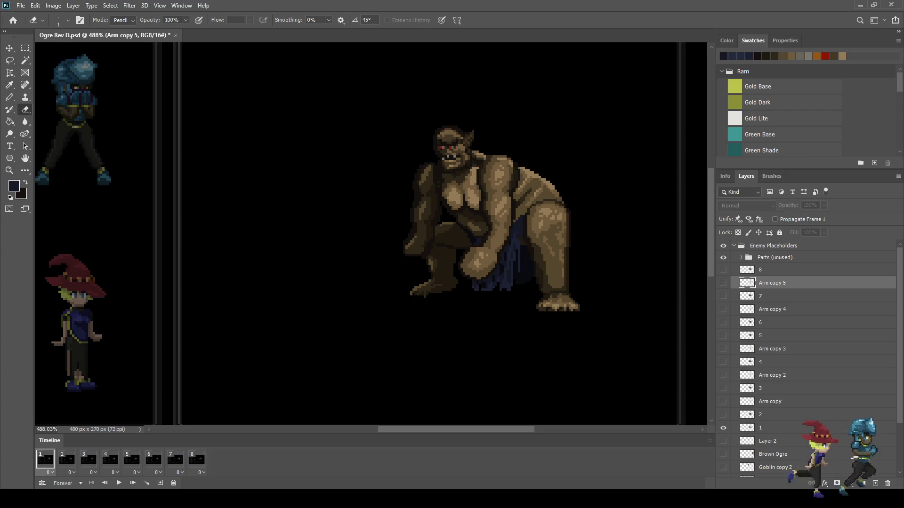
pyautogui.click(67, 459)
pyautogui.click(88, 459)
pyautogui.click(110, 459)
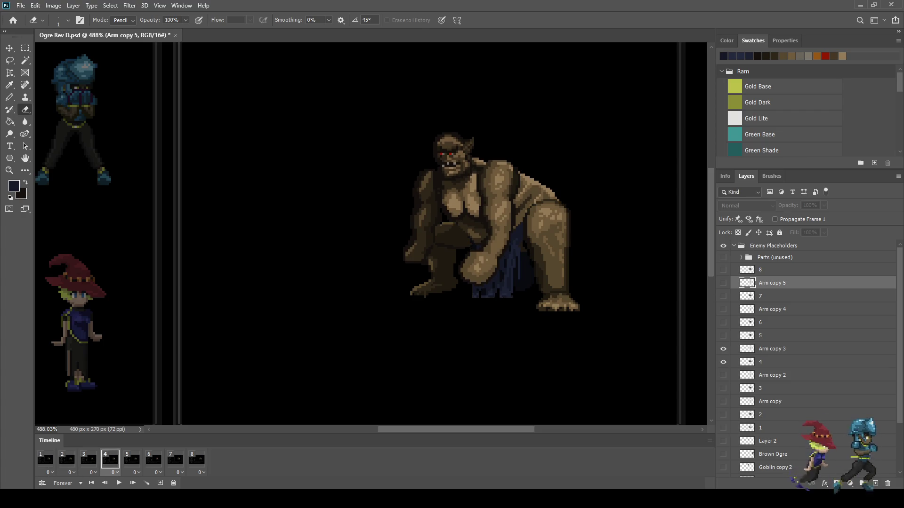
pyautogui.click(132, 459)
pyautogui.click(153, 459)
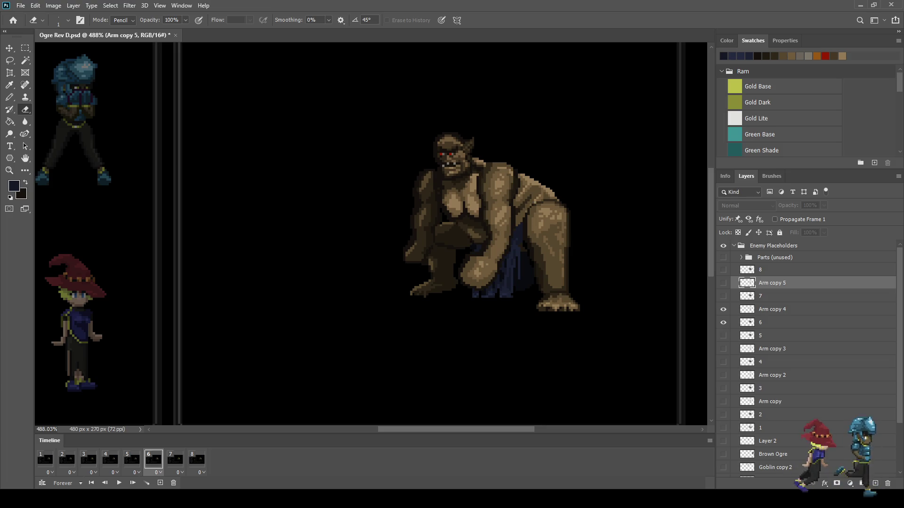
pyautogui.click(772, 310)
pyautogui.scroll(5, 510, 205)
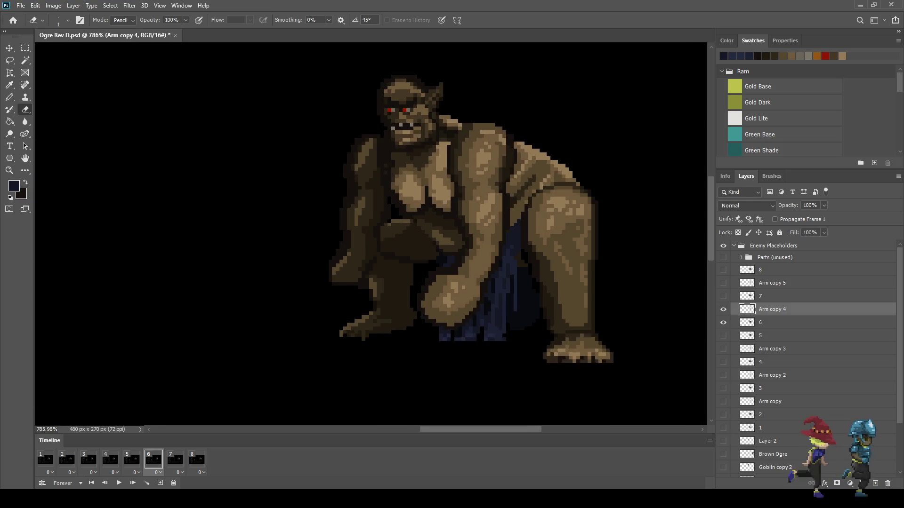
# Lasso the ogre's upper arm beside the chest, redoing a rough first outline
pyautogui.press('l')
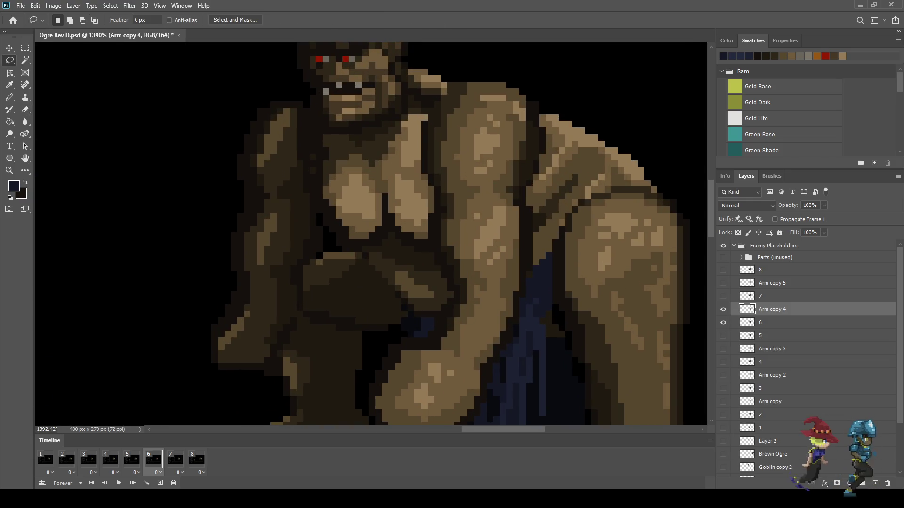
pyautogui.moveTo(464, 136); pyautogui.dragTo(481, 116)
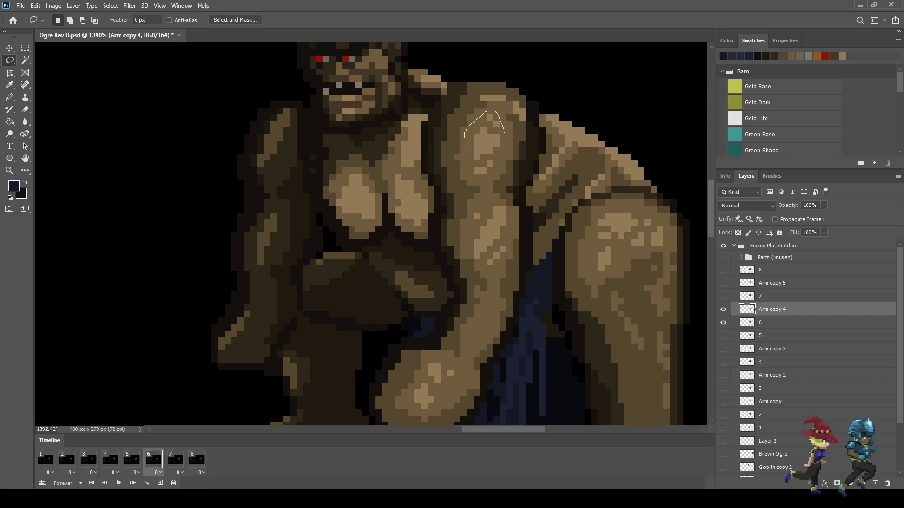
pyautogui.moveTo(497, 164)
pyautogui.mouseDown()
pyautogui.moveTo(461, 123)
pyautogui.moveTo(480, 109)
pyautogui.moveTo(505, 120)
pyautogui.mouseUp()
pyautogui.hotkey('ctrl', 'd')
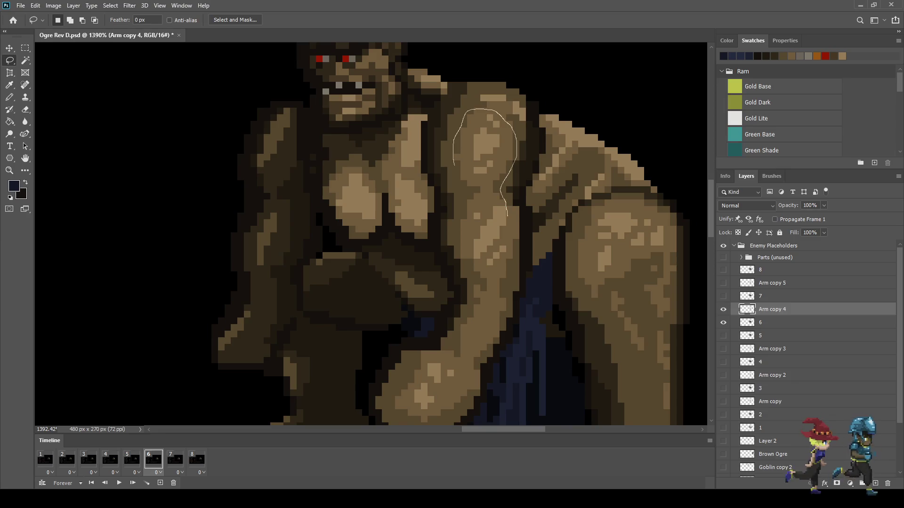
pyautogui.moveTo(498, 277)
pyautogui.mouseDown()
pyautogui.moveTo(468, 272)
pyautogui.moveTo(454, 166)
pyautogui.mouseUp()
pyautogui.scroll(-2, 517, 189)
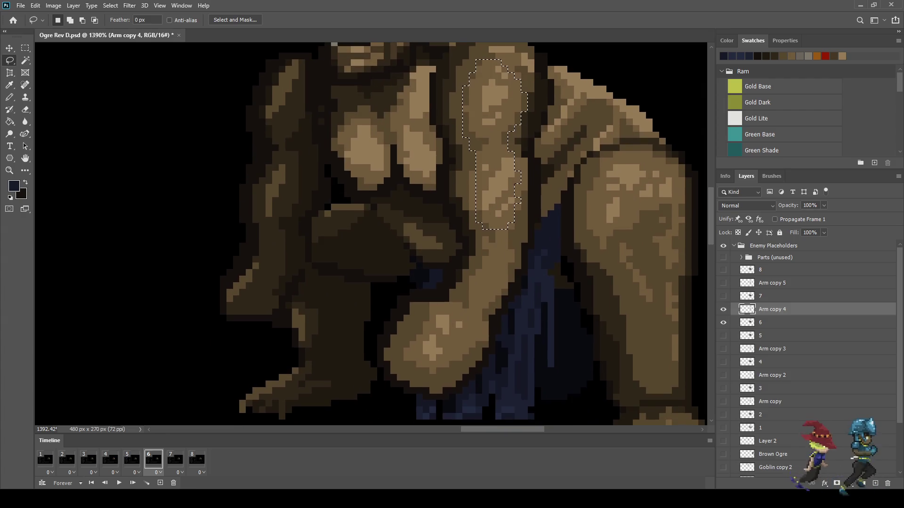
pyautogui.scroll(-2, 492, 231)
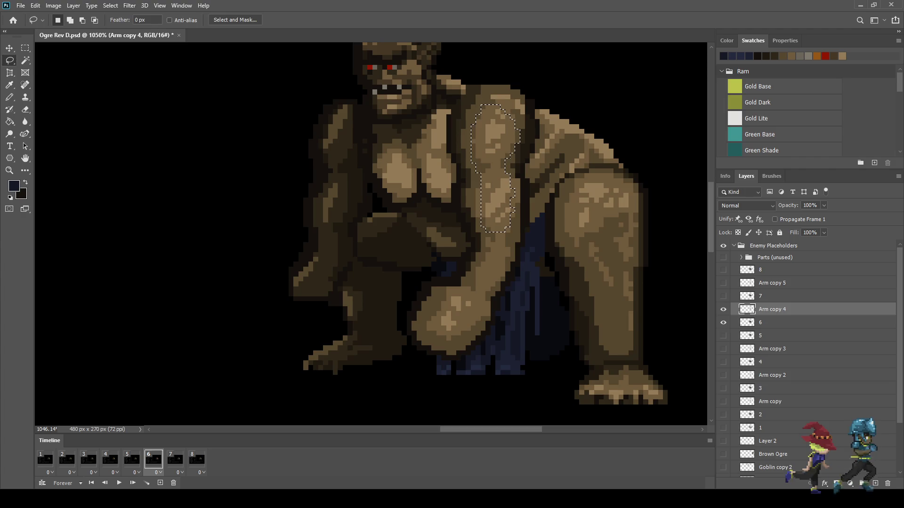
# Stretch the selected upper arm down to 104.86% height and play the animation
pyautogui.hotkey('ctrl', 't')
pyautogui.scroll(2, 495, 221)
pyautogui.moveTo(464, 235); pyautogui.dragTo(464, 241)
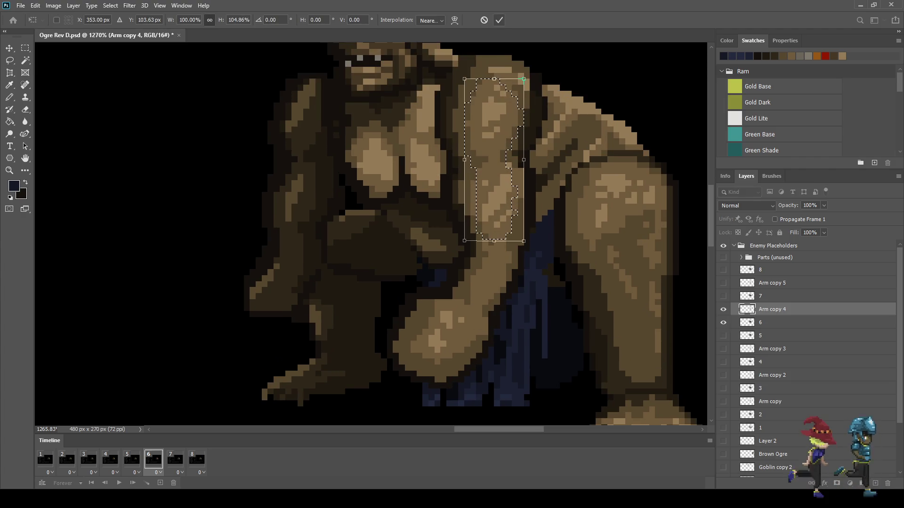
pyautogui.click(499, 20)
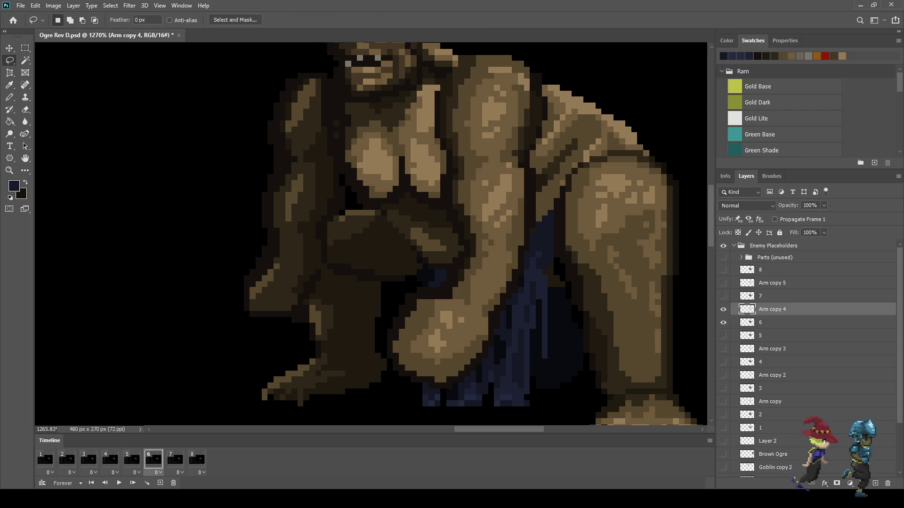
pyautogui.scroll(-3, 579, 160)
pyautogui.scroll(-2, 524, 233)
pyautogui.press('space')
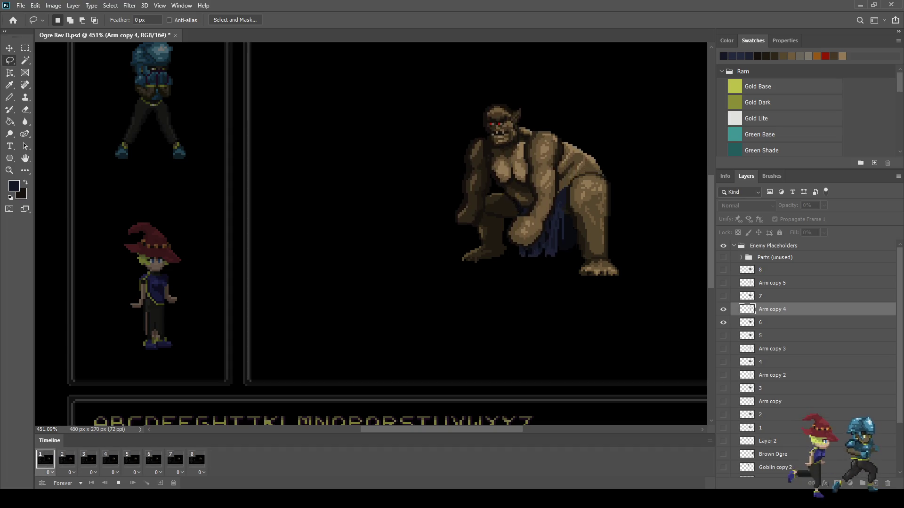
# Stop playback on frame 6, compare with frames 5 and 4, and return to frame 6
pyautogui.scroll(-1, 522, 236)
pyautogui.scroll(1, 567, 221)
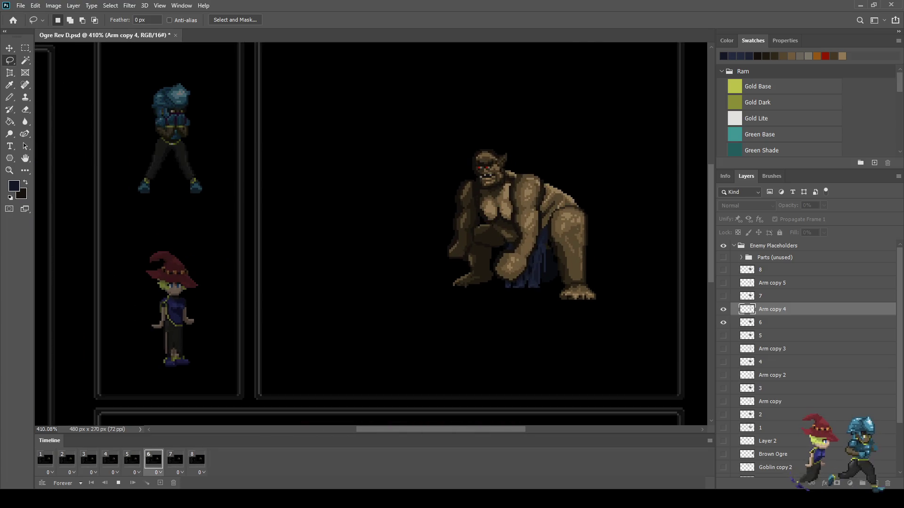
pyautogui.press('space')
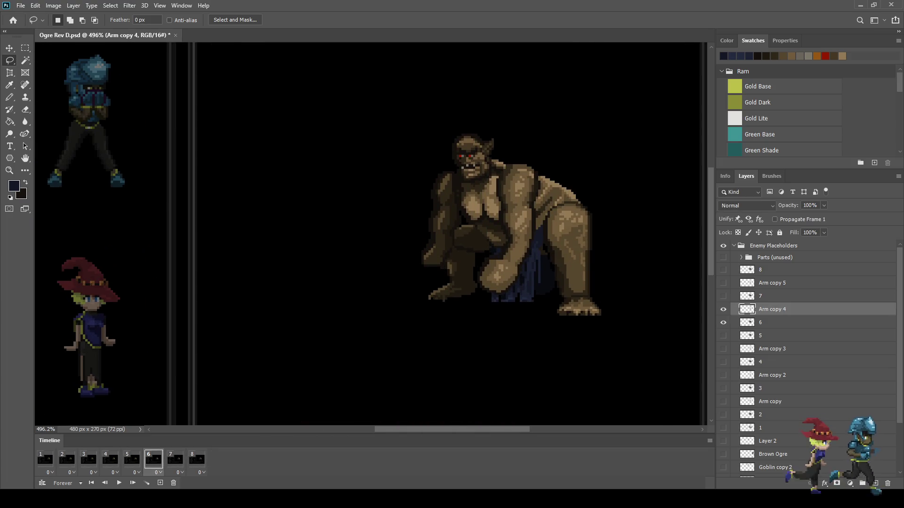
pyautogui.press('space')
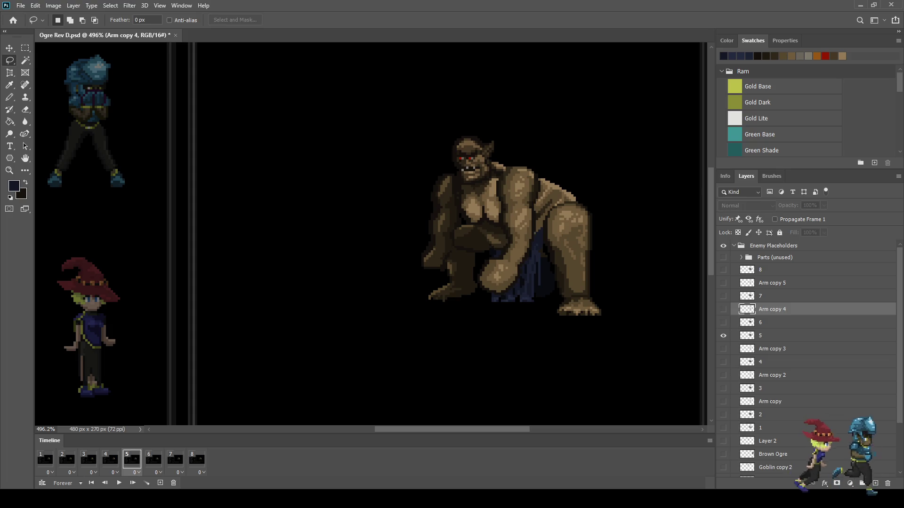
pyautogui.press('Left')
pyautogui.press('Right')
pyautogui.press('Right')
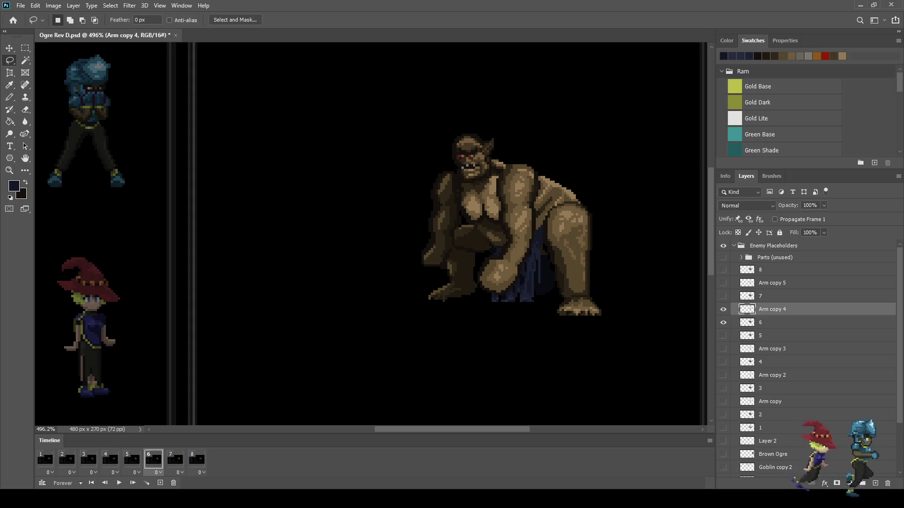
pyautogui.scroll(6, 467, 293)
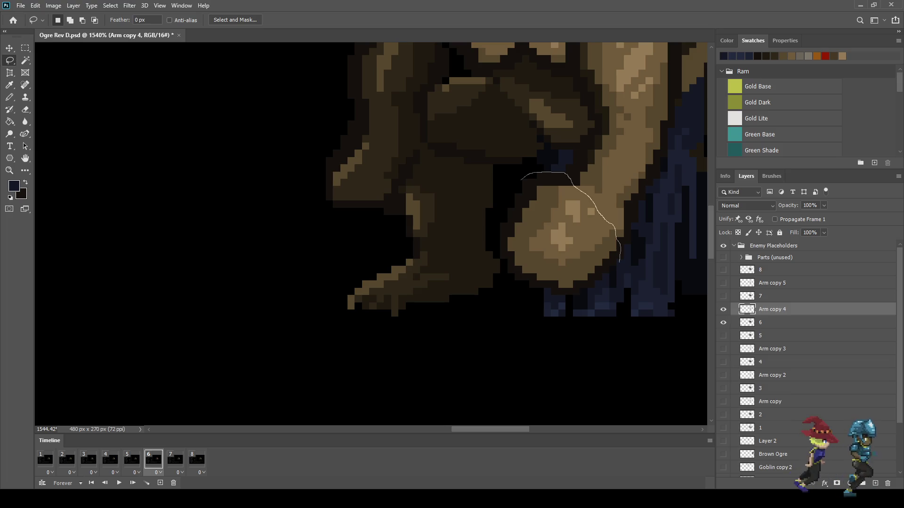
# Lasso around the ogre's fist on frame 6
pyautogui.moveTo(570, 293)
pyautogui.mouseDown()
pyautogui.moveTo(530, 288)
pyautogui.moveTo(508, 268)
pyautogui.moveTo(524, 177)
pyautogui.mouseUp()
pyautogui.scroll(2, 524, 178)
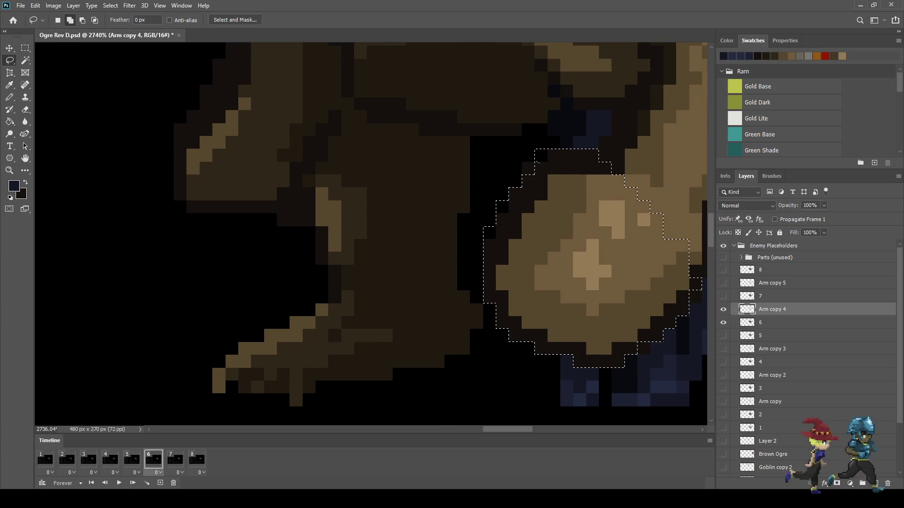
pyautogui.scroll(1, 522, 172)
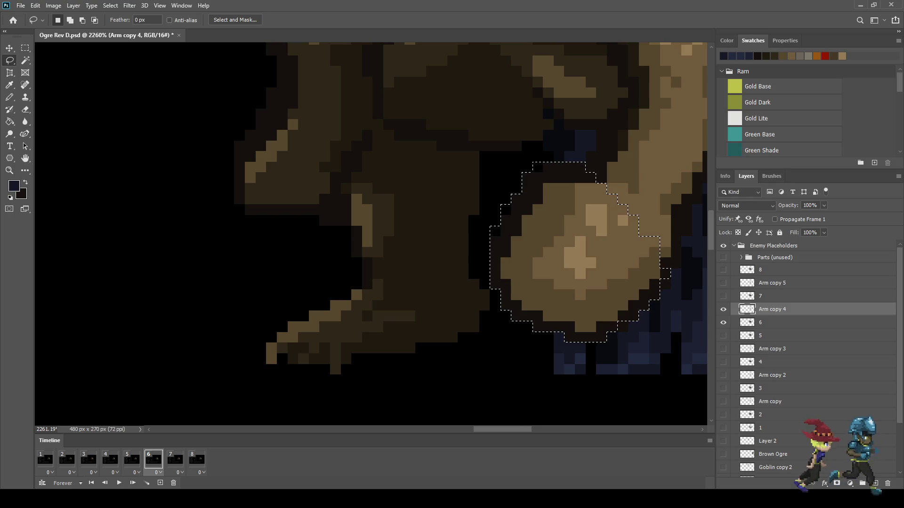
pyautogui.scroll(-2, 608, 202)
pyautogui.scroll(4, 608, 203)
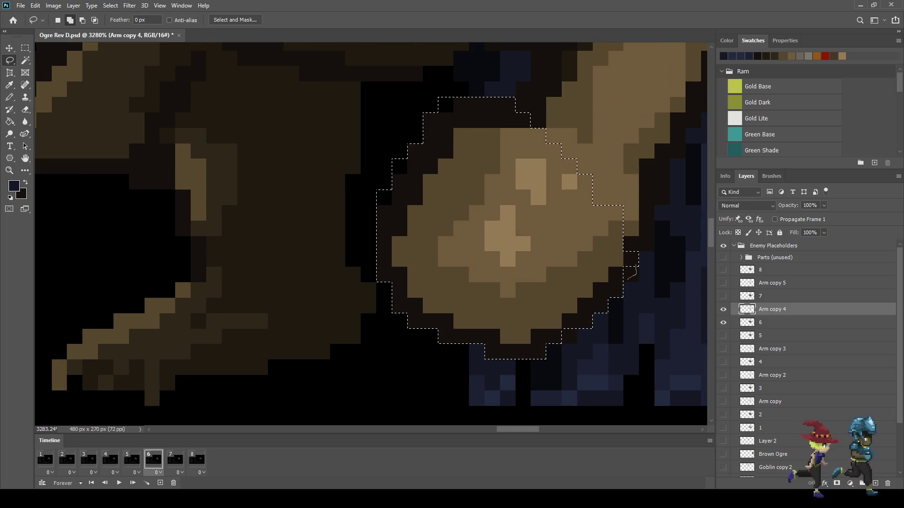
# Add the dark band along the arm to the selection with the Magic Wand
pyautogui.press('w')
pyautogui.press('alt')
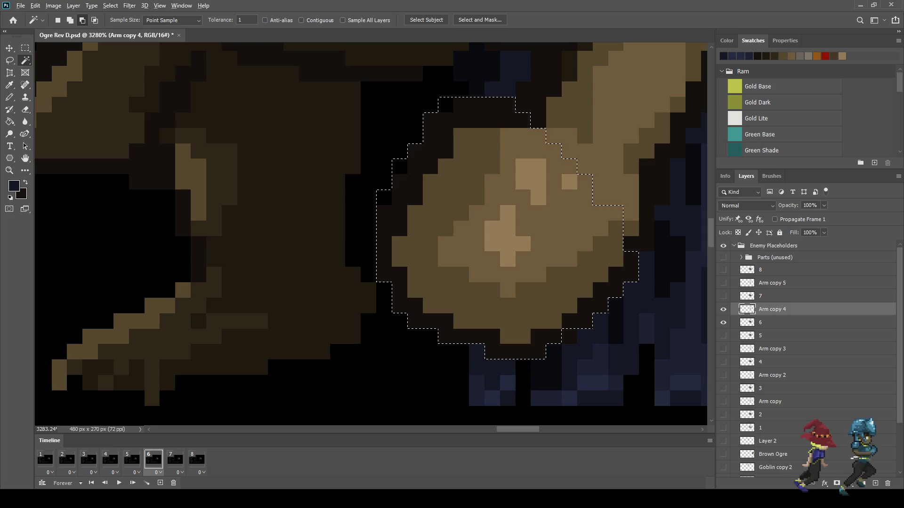
pyautogui.press('l')
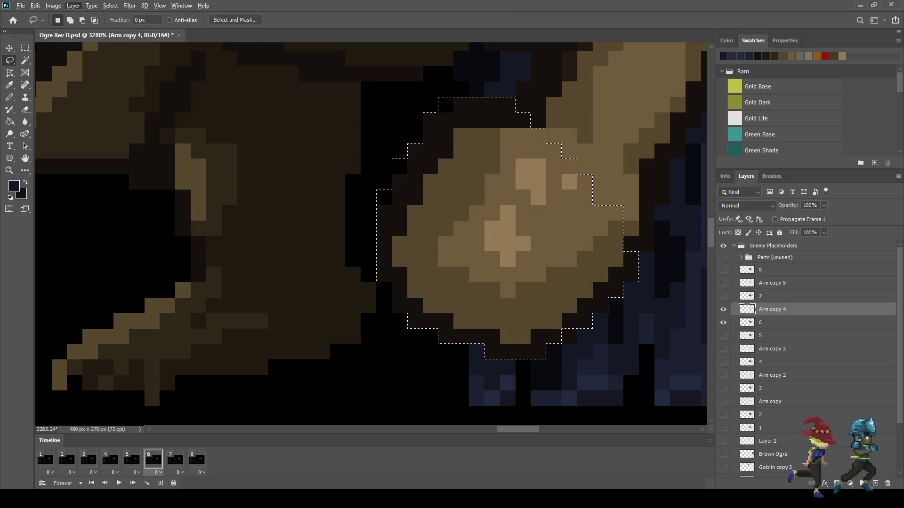
pyautogui.press('w')
pyautogui.press('shift')
pyautogui.keyDown('shift'); pyautogui.click(644, 171); pyautogui.keyUp('shift')
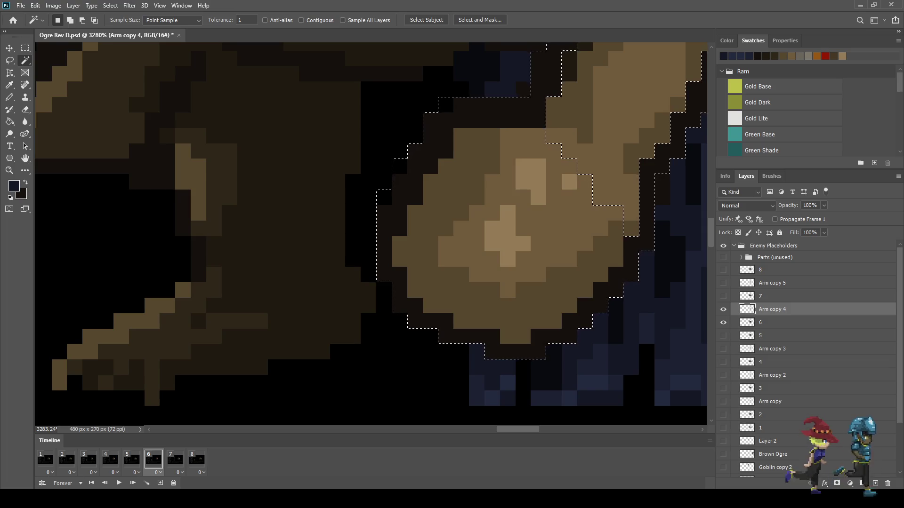
pyautogui.press('l')
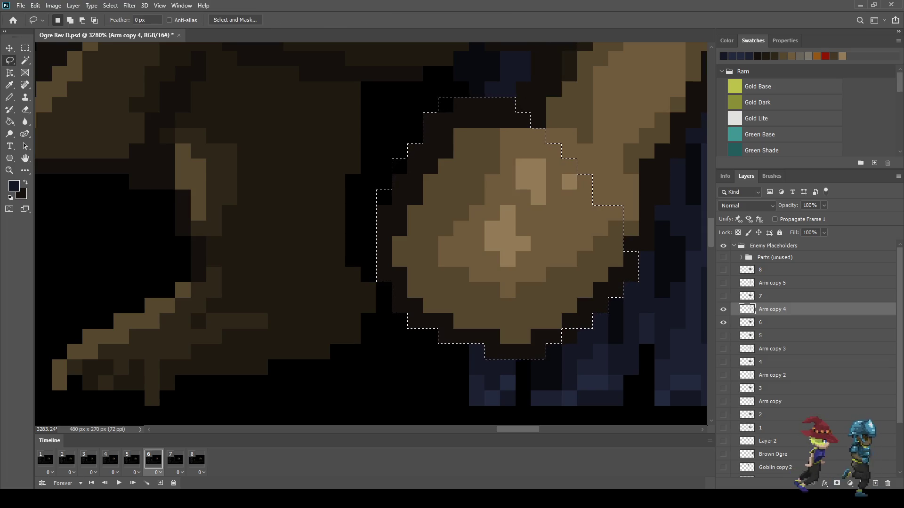
pyautogui.press('Return')
pyautogui.press('Return')
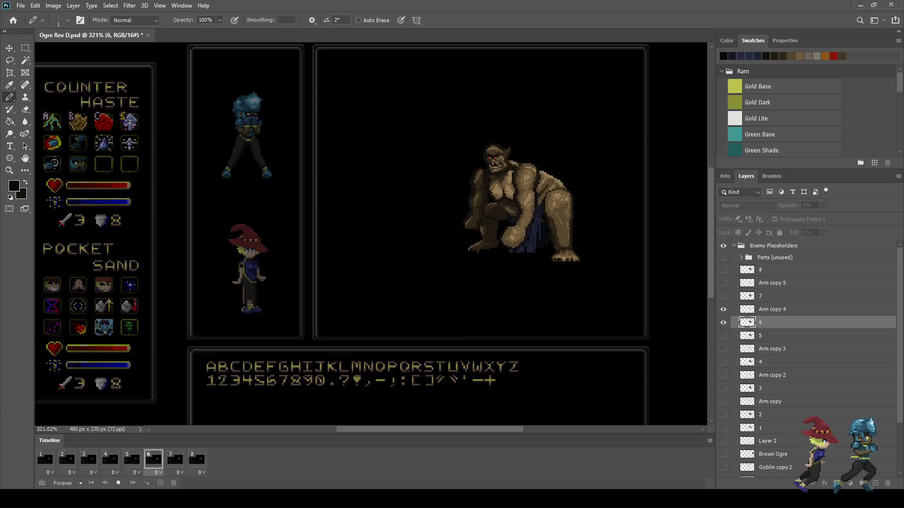
# Stop, replay and stop the animation preview again
pyautogui.scroll(2, 603, 198)
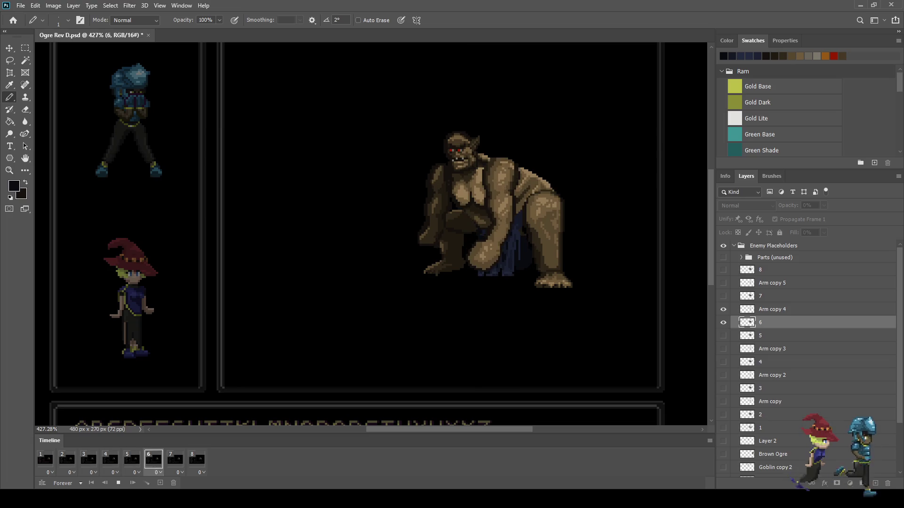
pyautogui.press('space')
pyautogui.scroll(3, 526, 180)
pyautogui.press('space')
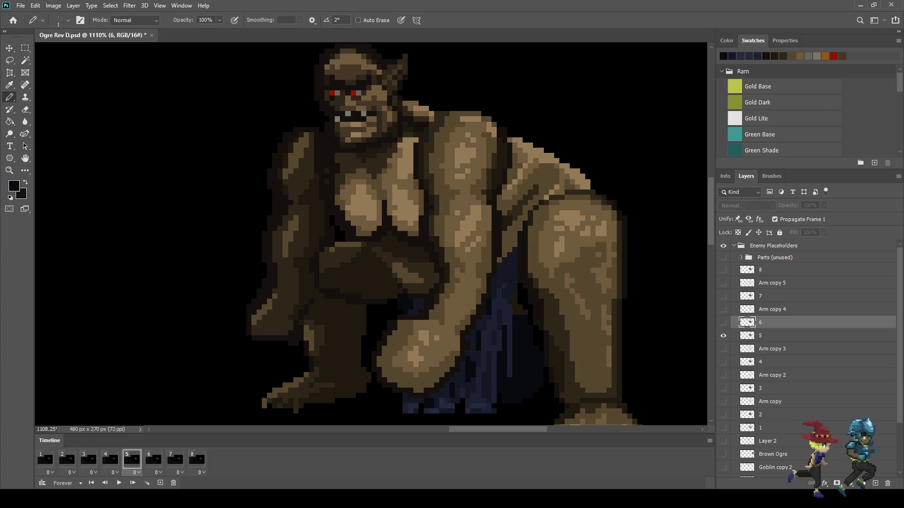
pyautogui.scroll(-3, 528, 206)
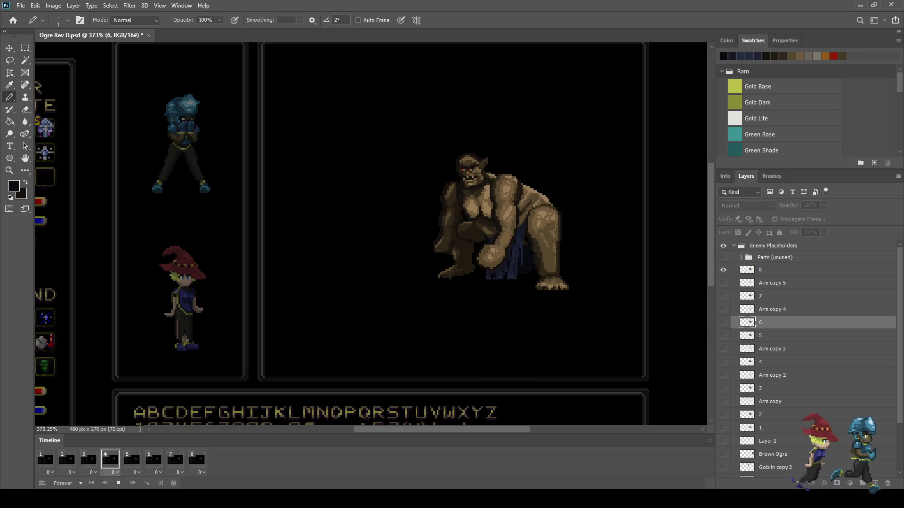
pyautogui.press('space')
# Step through frames 4, 5 and 6, then start lassoing the shaded arm area under the chest
pyautogui.click(110, 460)
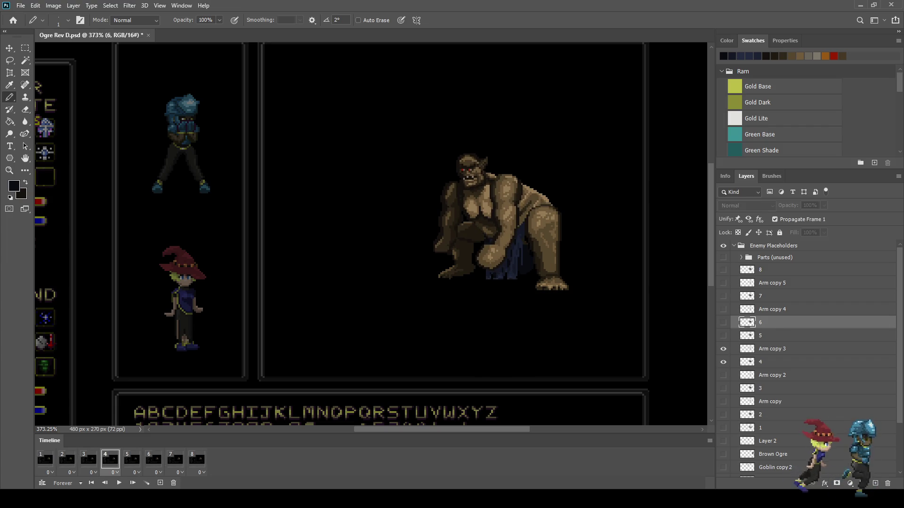
pyautogui.click(132, 460)
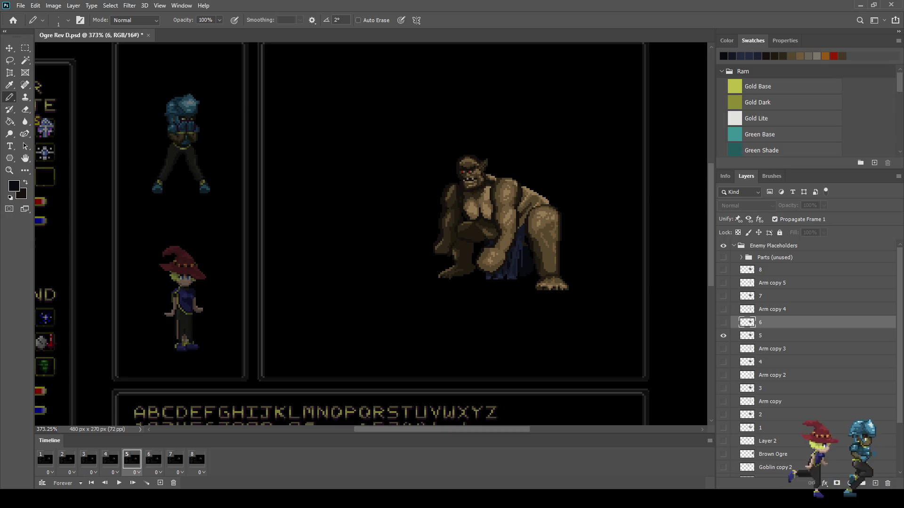
pyautogui.click(154, 460)
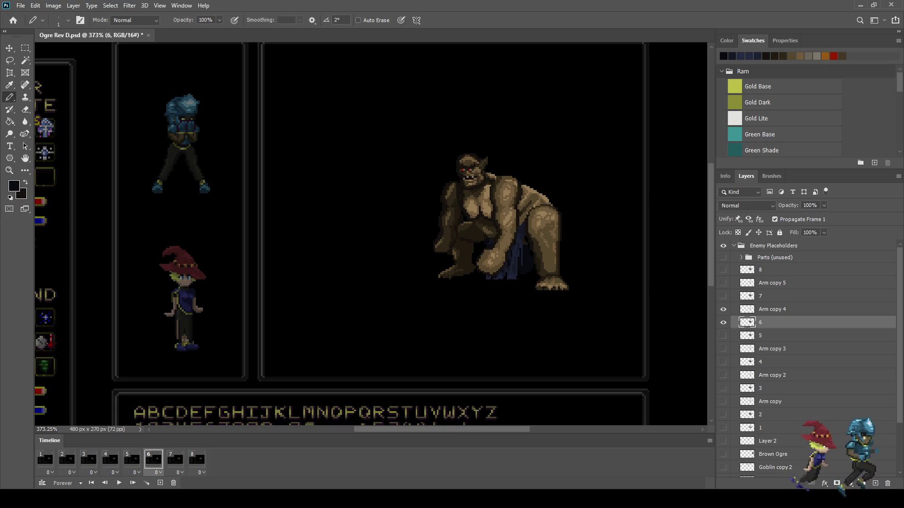
pyautogui.scroll(10, 489, 226)
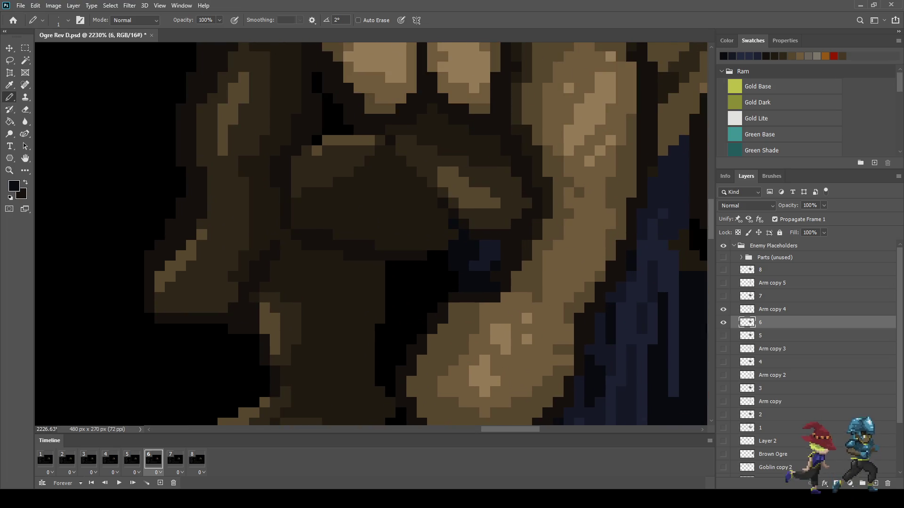
pyautogui.press('l')
pyautogui.moveTo(396, 148); pyautogui.dragTo(430, 186)
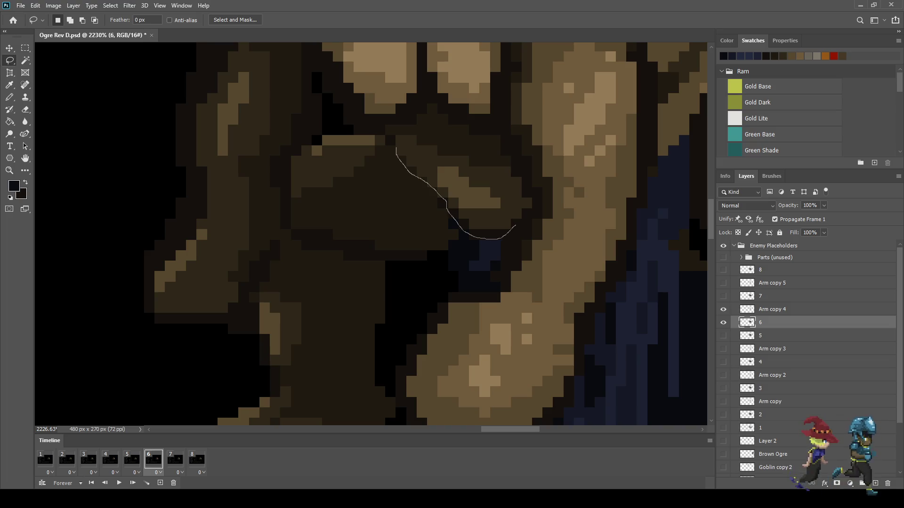
# Finish the lasso around the shaded arm area, adding a small corner piece
pyautogui.moveTo(526, 169)
pyautogui.mouseDown()
pyautogui.moveTo(445, 134)
pyautogui.moveTo(402, 131)
pyautogui.mouseUp()
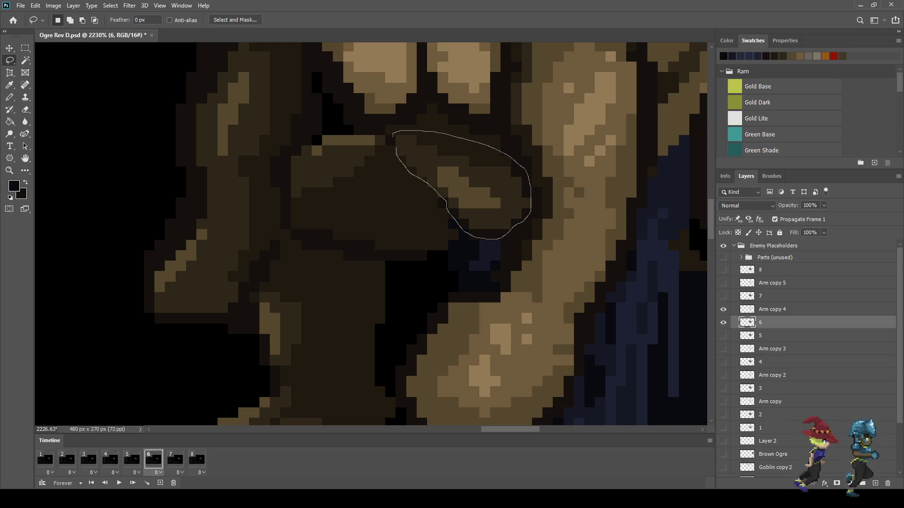
pyautogui.moveTo(530, 193); pyautogui.dragTo(527, 172)
pyautogui.scroll(3, 437, 224)
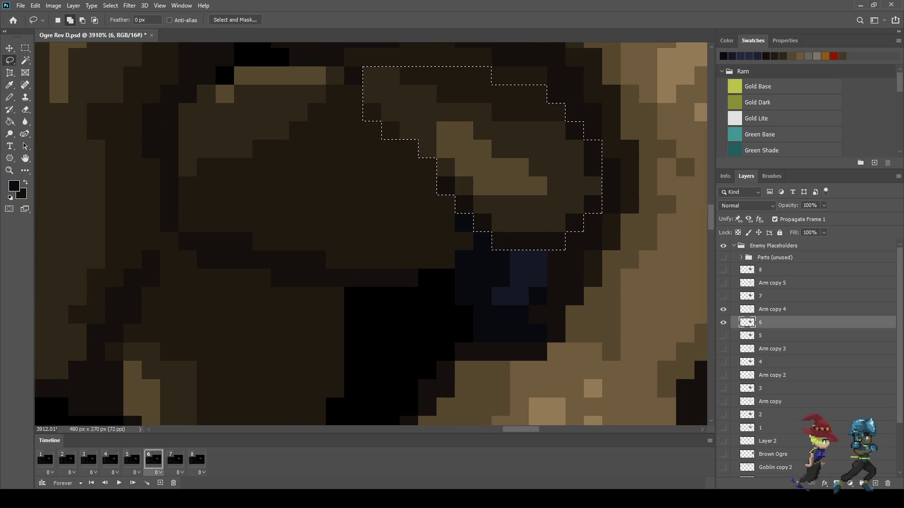
pyautogui.scroll(-2, 483, 192)
pyautogui.scroll(-3, 502, 208)
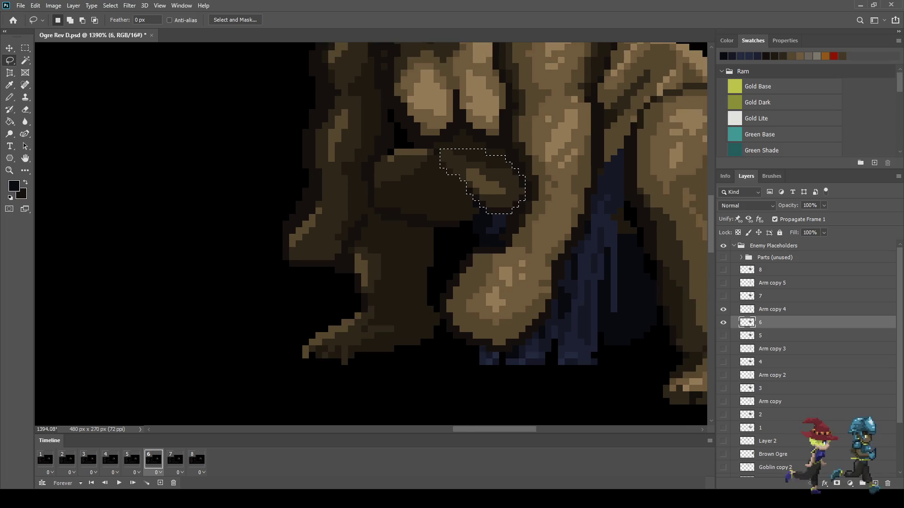
pyautogui.scroll(1, 502, 208)
pyautogui.scroll(2, 441, 160)
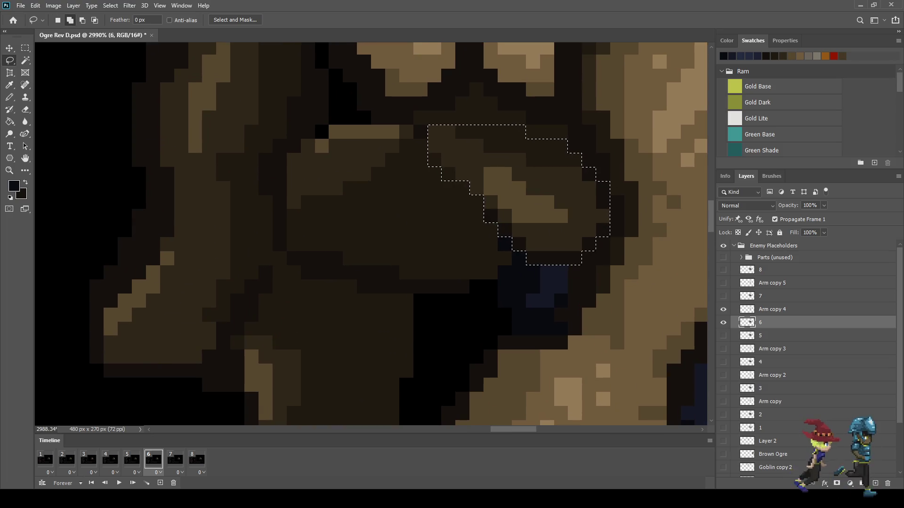
pyautogui.moveTo(430, 149)
pyautogui.mouseDown()
pyautogui.moveTo(422, 119)
pyautogui.moveTo(443, 127)
pyautogui.moveTo(445, 113)
pyautogui.moveTo(454, 141)
pyautogui.moveTo(438, 140)
pyautogui.mouseUp()
pyautogui.scroll(-2, 460, 166)
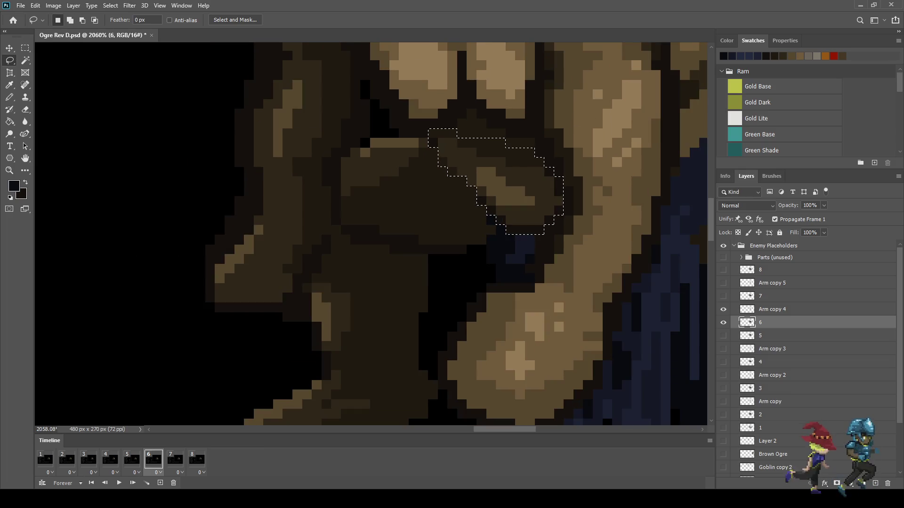
# Stretch the selected arm area slightly downward and deselect
pyautogui.hotkey('ctrl', 't')
pyautogui.moveTo(496, 234); pyautogui.dragTo(496, 257)
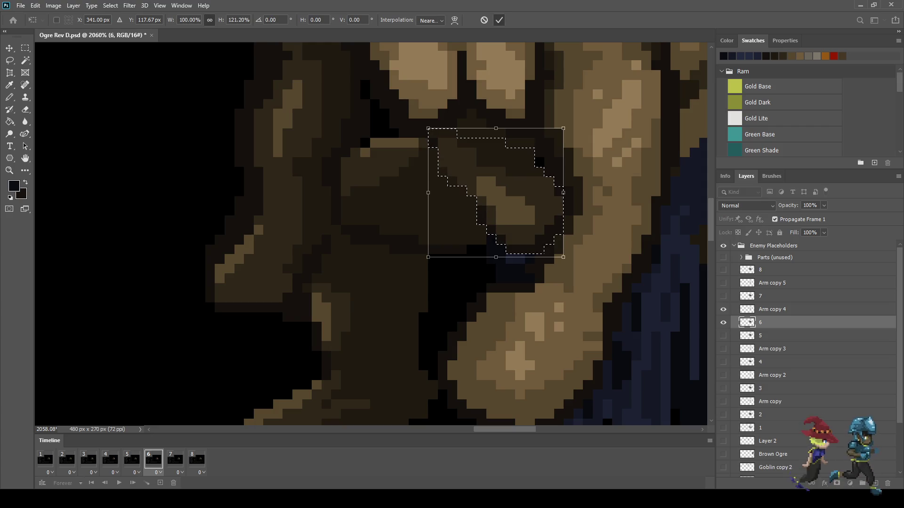
pyautogui.click(499, 20)
pyautogui.hotkey('ctrl', 'd')
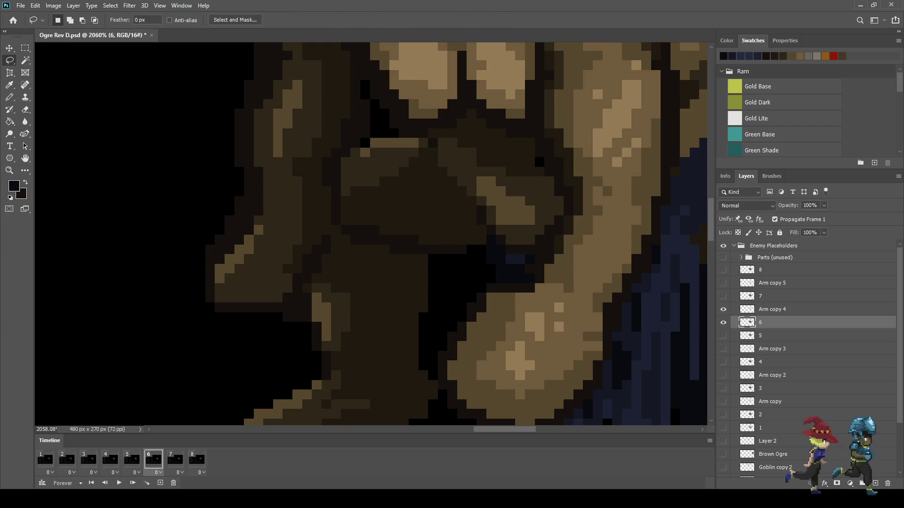
# Sample a brown and pencil a touch-up pixel in the shading under the chest
pyautogui.scroll(5, 526, 164)
pyautogui.press('i')
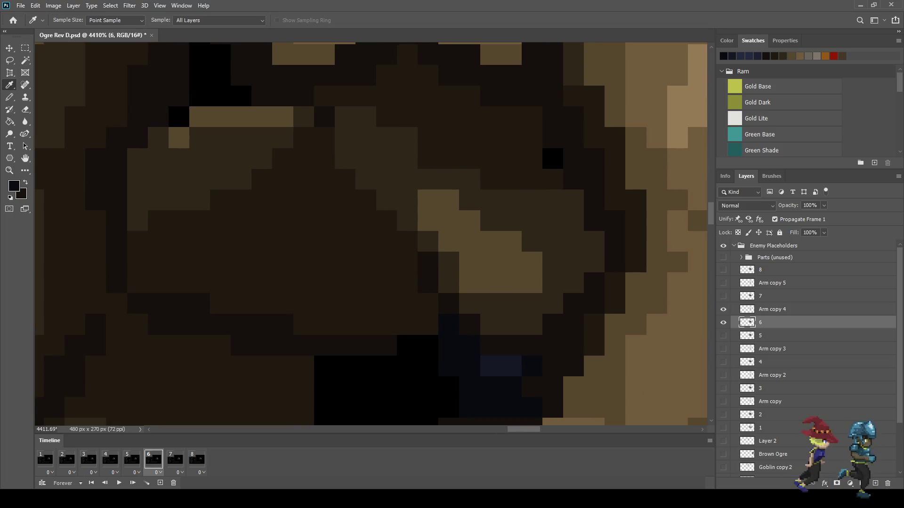
pyautogui.press('b')
pyautogui.click(553, 160)
pyautogui.scroll(-5, 518, 170)
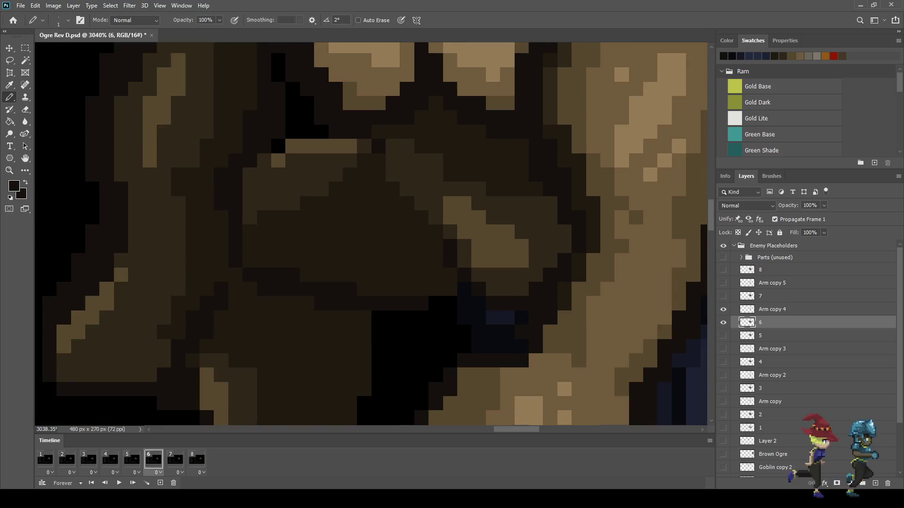
pyautogui.scroll(-8, 518, 212)
# Preview the animation, then stop and return to frame 6
pyautogui.press('space')
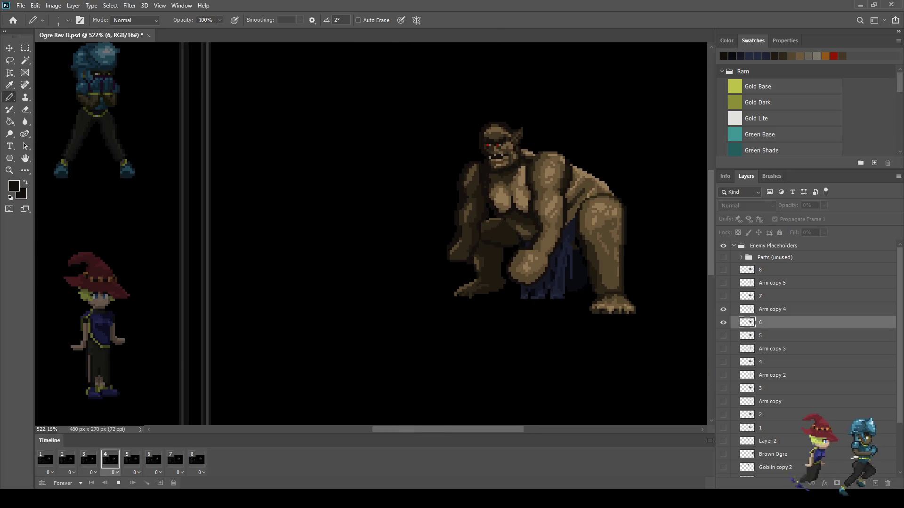
pyautogui.scroll(-3, 615, 273)
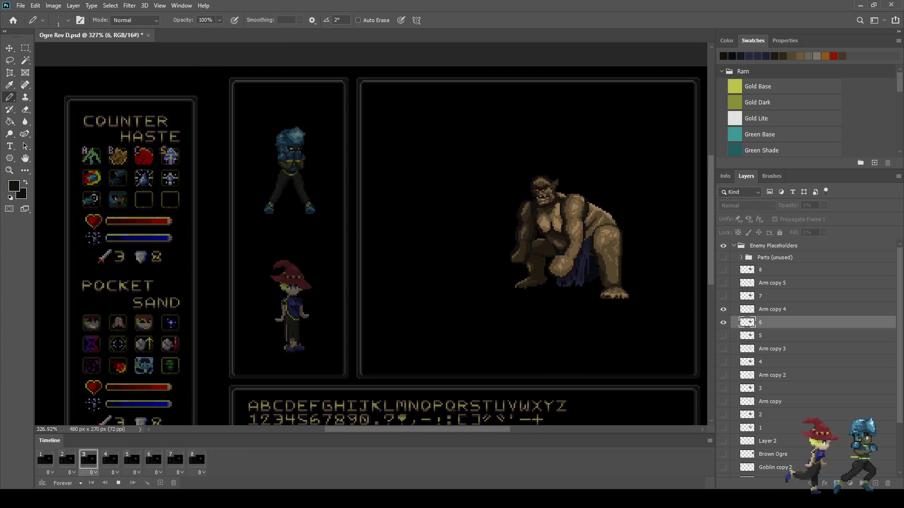
pyautogui.scroll(-1, 371, 235)
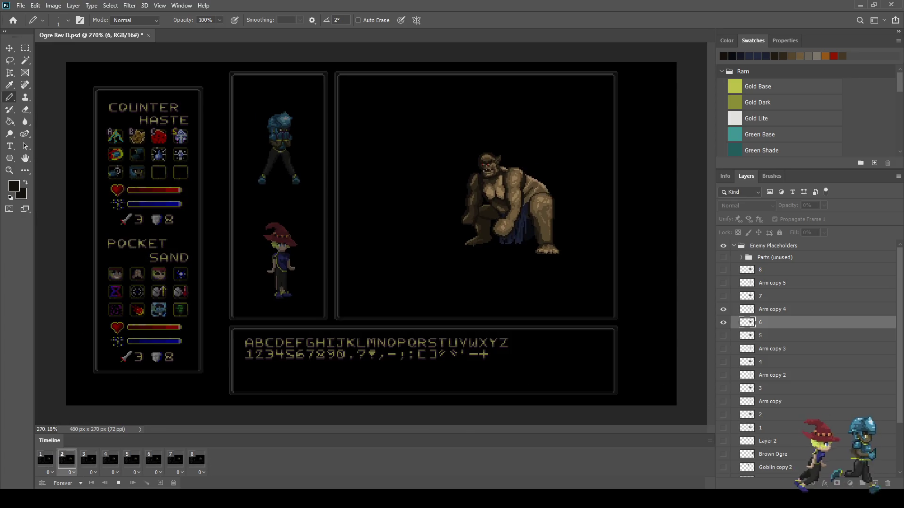
pyautogui.press('space')
pyautogui.click(153, 460)
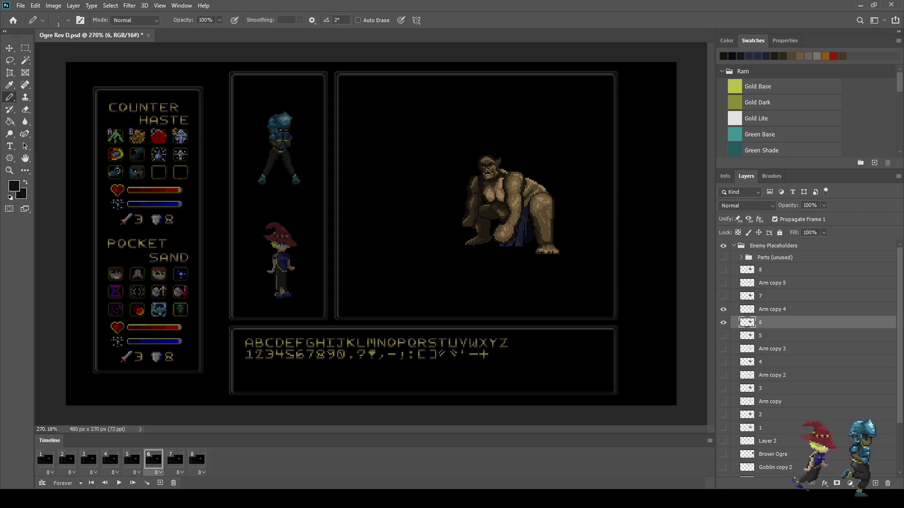
pyautogui.scroll(5, 498, 191)
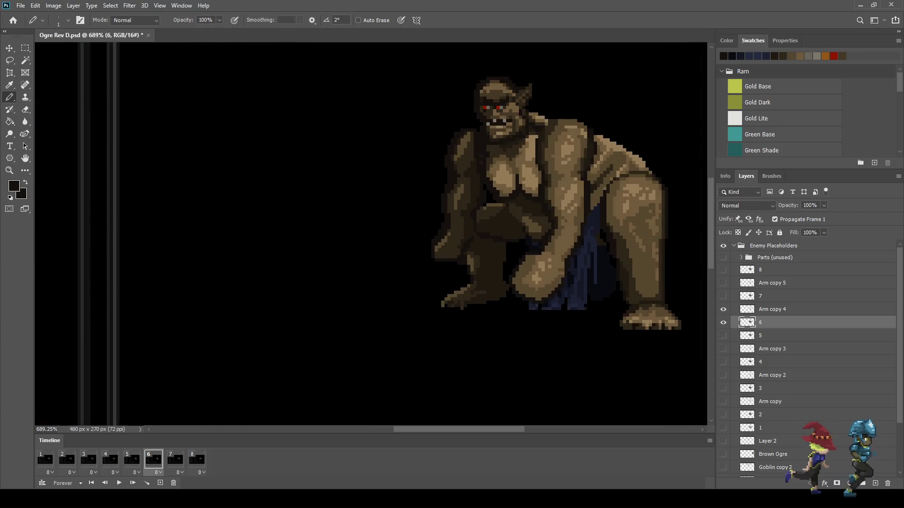
# Lasso-select the ogre's chest on layer 6 of frame 6
pyautogui.press('l')
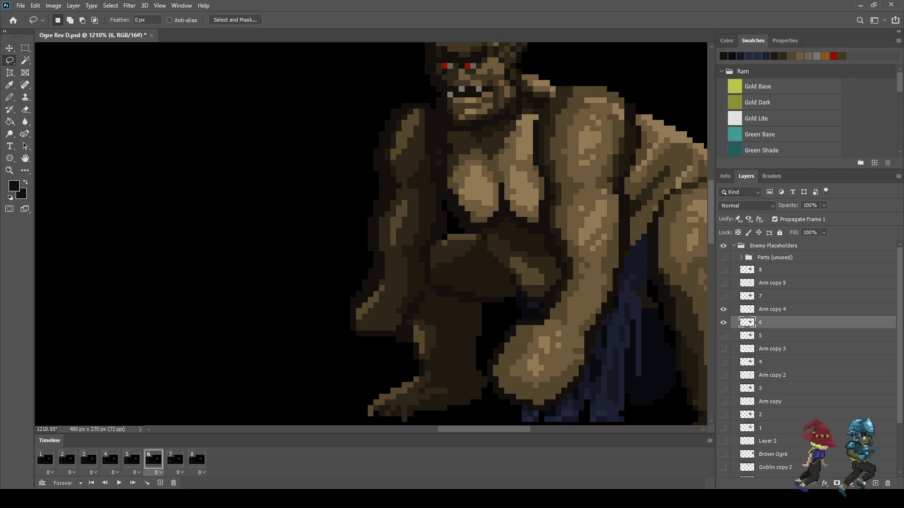
pyautogui.scroll(2, 511, 212)
pyautogui.moveTo(425, 110); pyautogui.dragTo(423, 168)
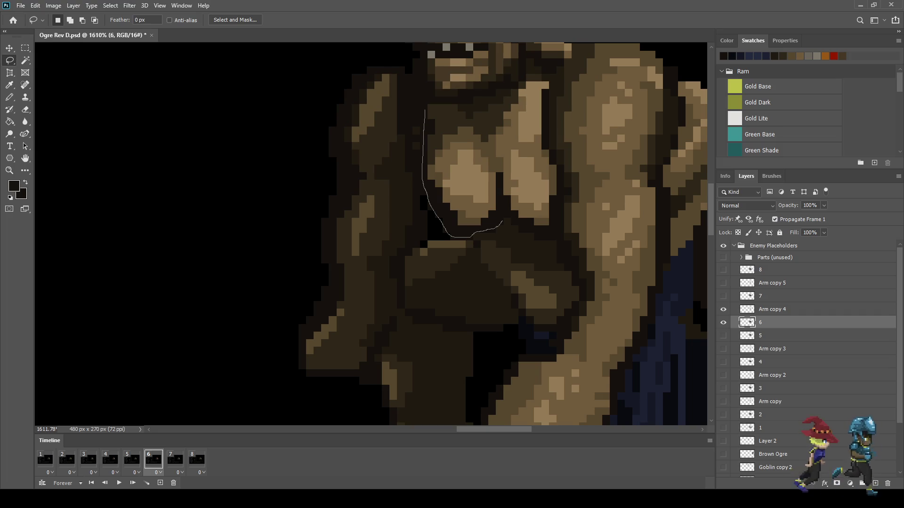
pyautogui.moveTo(518, 225); pyautogui.dragTo(538, 235)
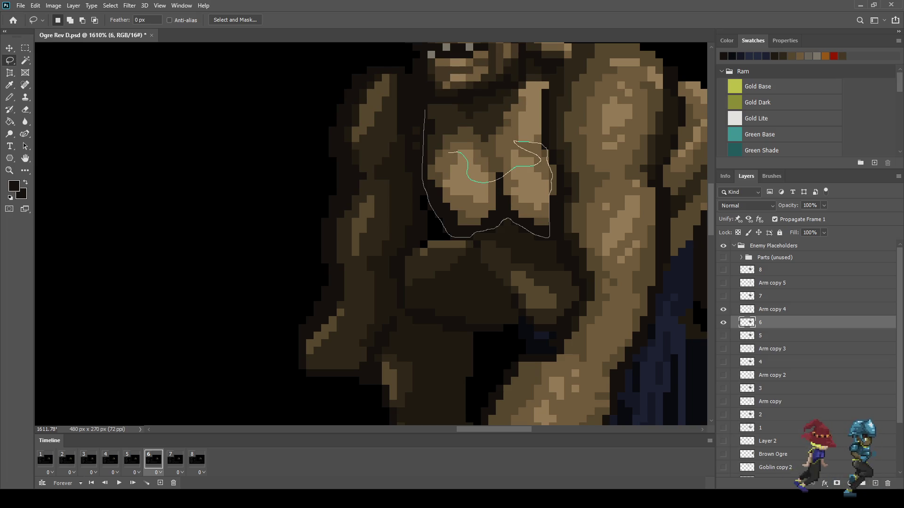
pyautogui.moveTo(448, 129); pyautogui.dragTo(433, 111)
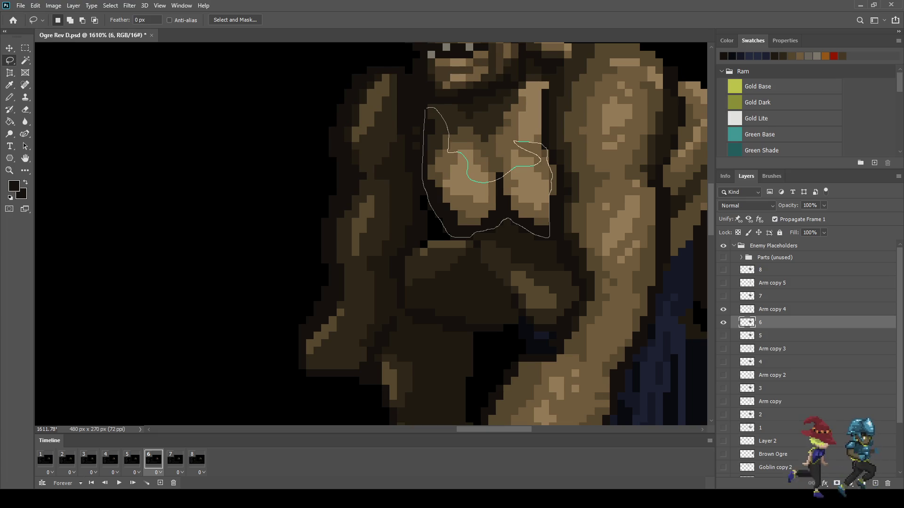
pyautogui.scroll(-4, 464, 170)
pyautogui.scroll(4, 483, 190)
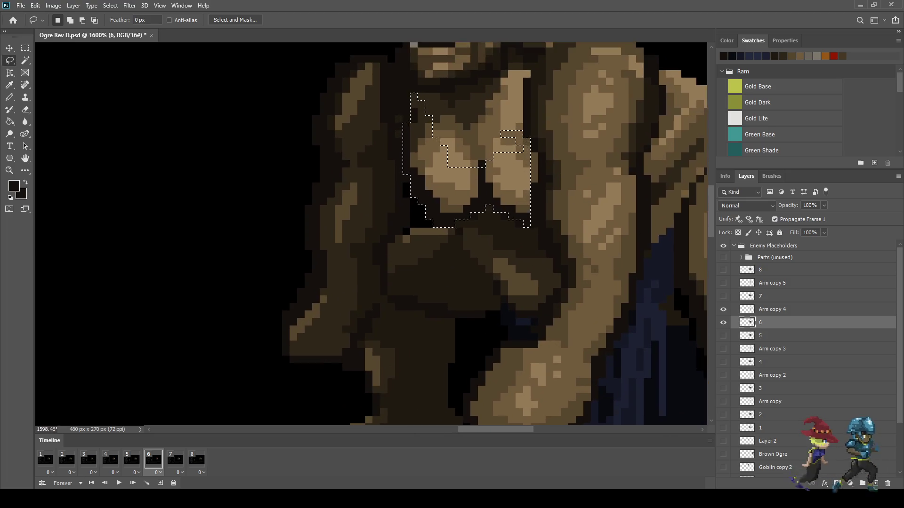
# Stretch the selected chest down to about 114% height, commit, and deselect
pyautogui.hotkey('ctrl', 't')
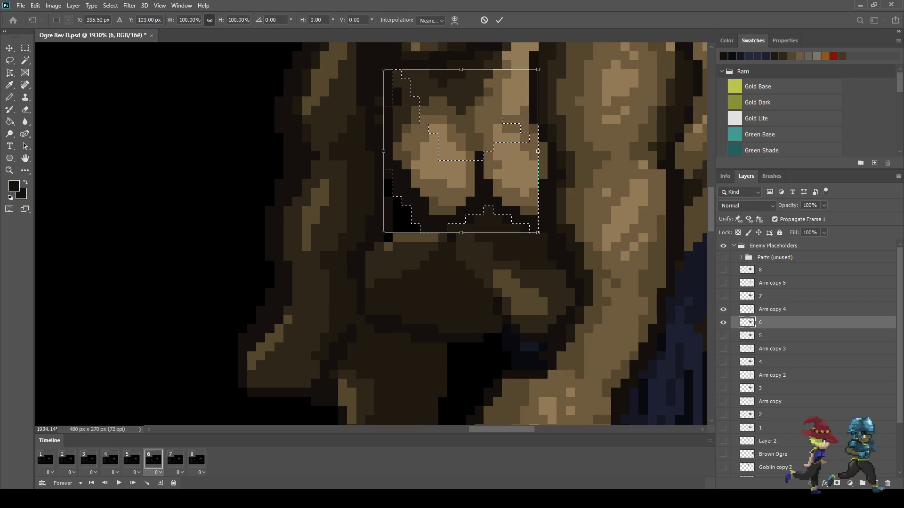
pyautogui.moveTo(461, 232); pyautogui.dragTo(461, 255)
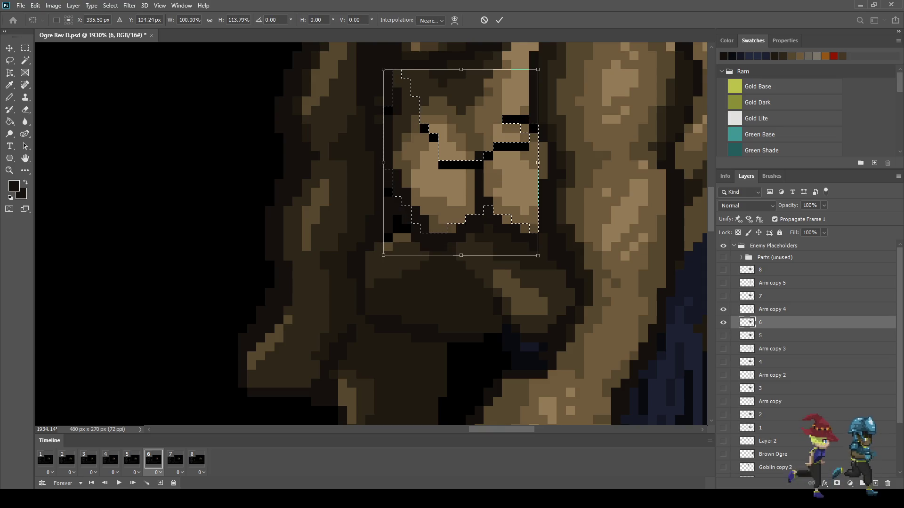
pyautogui.click(499, 20)
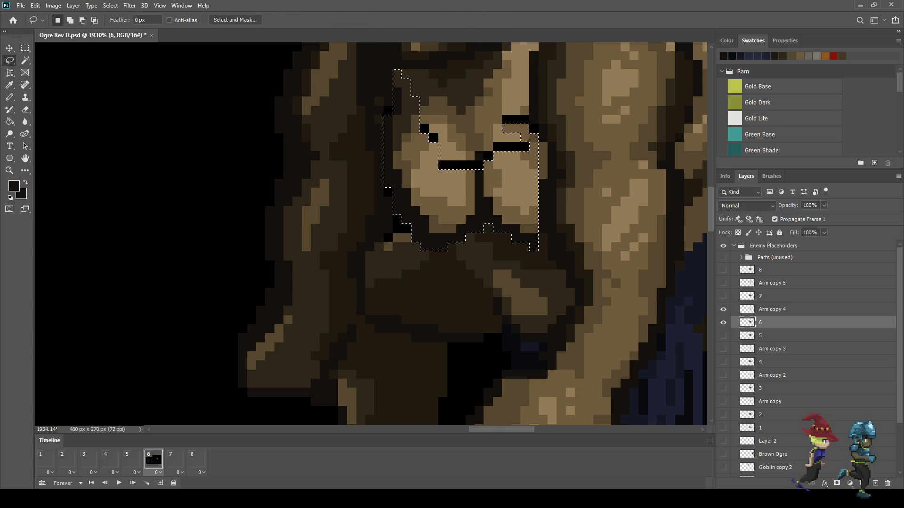
pyautogui.hotkey('ctrl', 'd')
pyautogui.scroll(2, 483, 119)
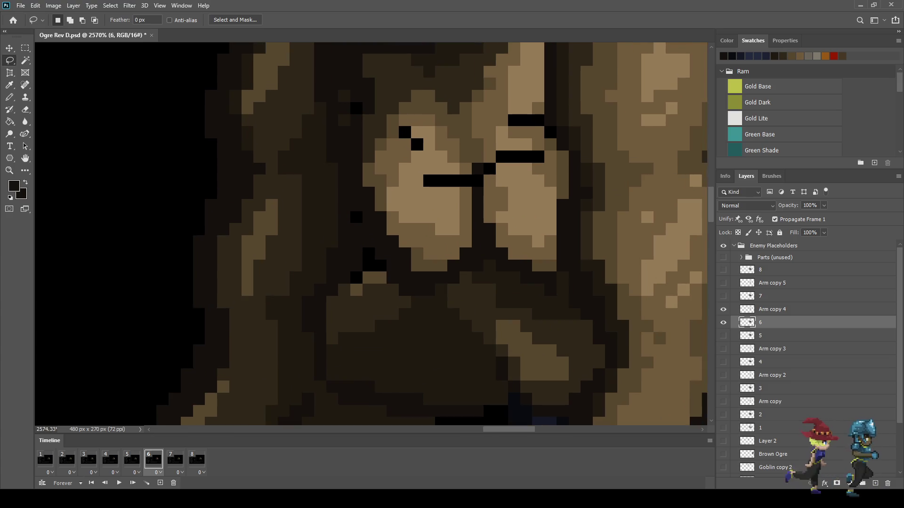
# Sample the chest's brown and pencil over the black gaps on both sides of the chest
pyautogui.scroll(1, 481, 135)
pyautogui.press('i')
pyautogui.click(480, 134)
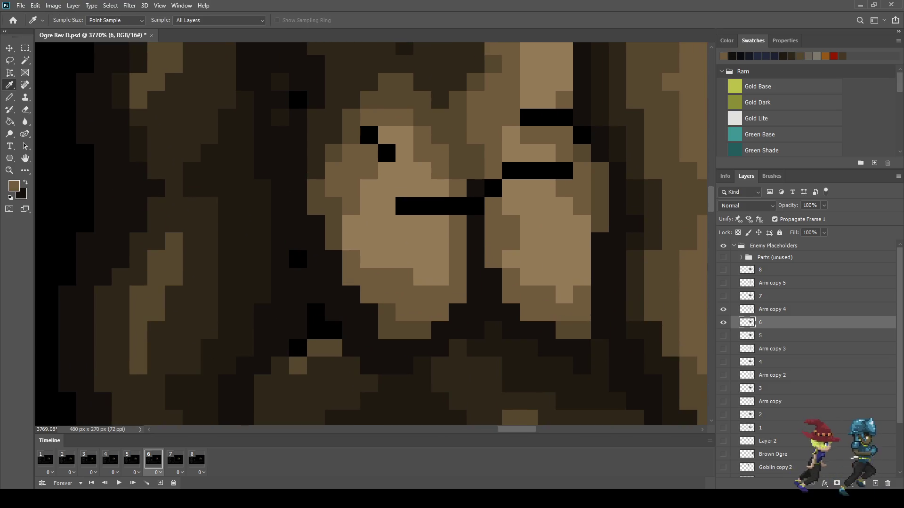
pyautogui.press('b')
pyautogui.click(457, 206)
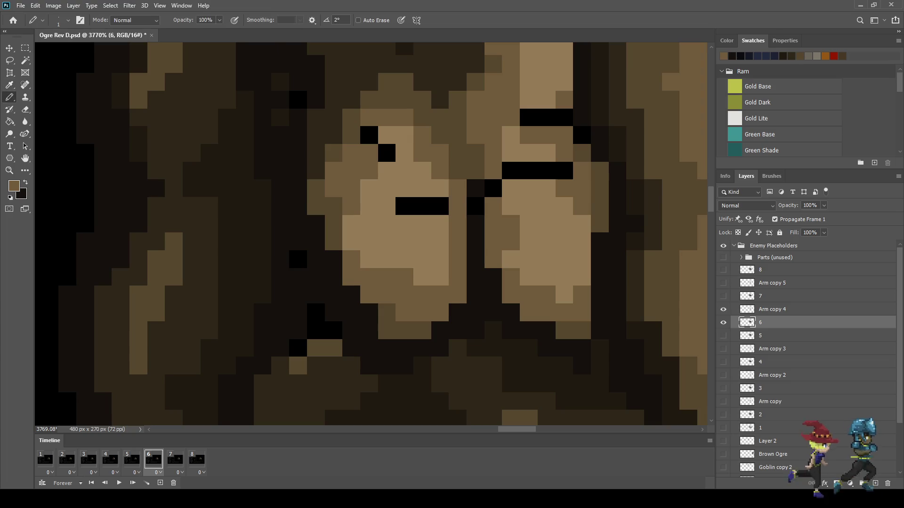
pyautogui.click(493, 188)
pyautogui.click(564, 118)
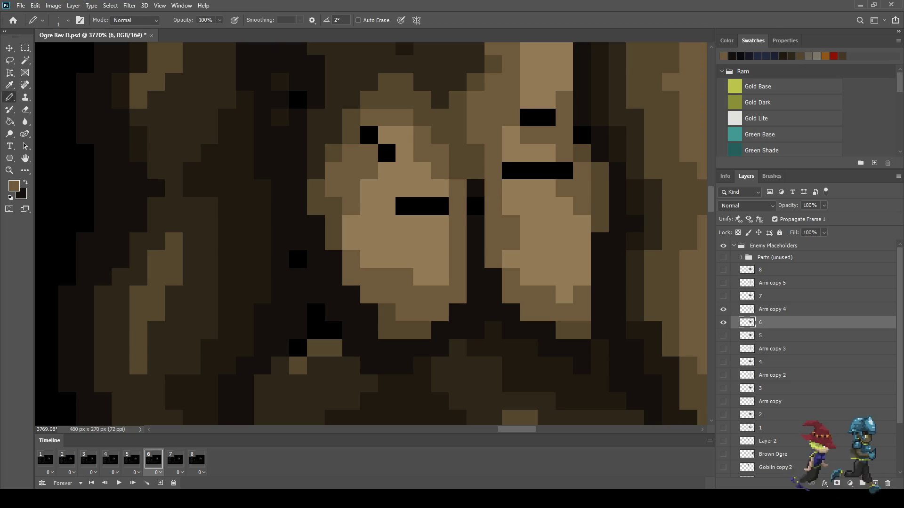
pyautogui.click(547, 118)
pyautogui.click(528, 117)
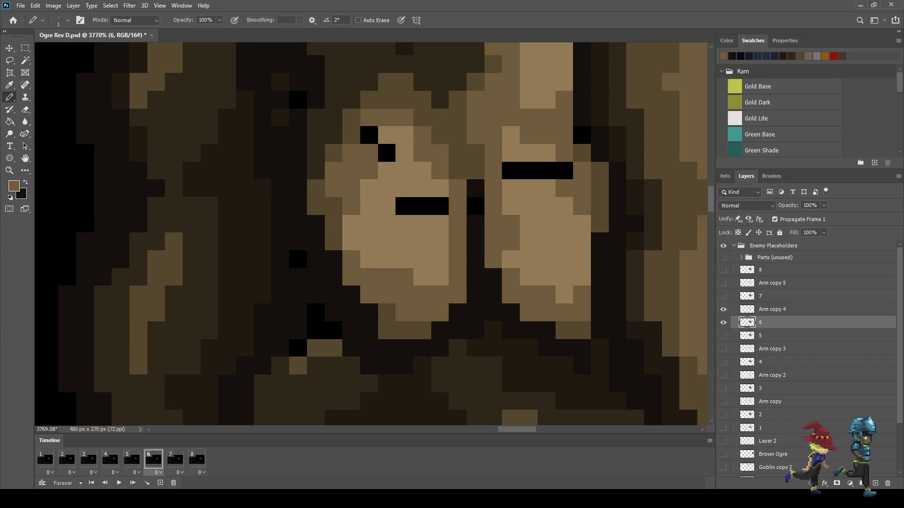
pyautogui.click(369, 135)
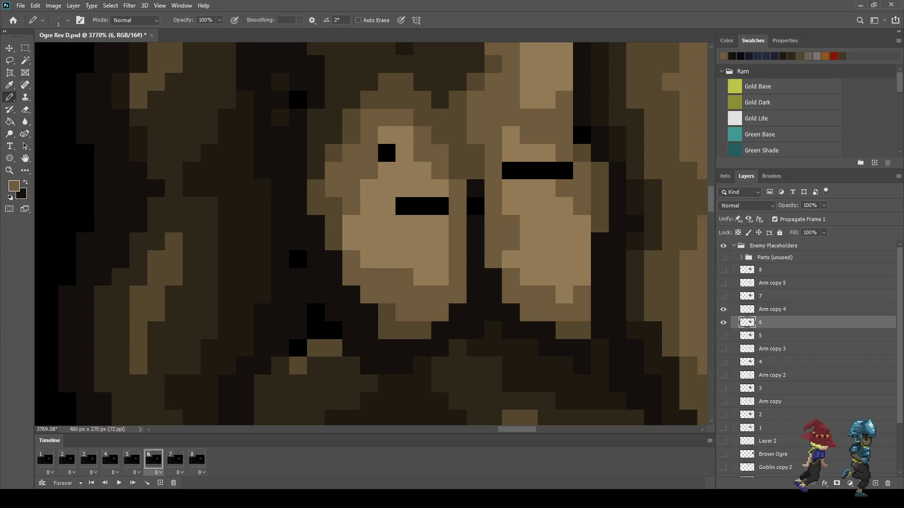
# Paint the black pixel and black bars on the chest with light tan skin colour
pyautogui.keyDown('alt'); pyautogui.click(404, 153); pyautogui.keyUp('alt')
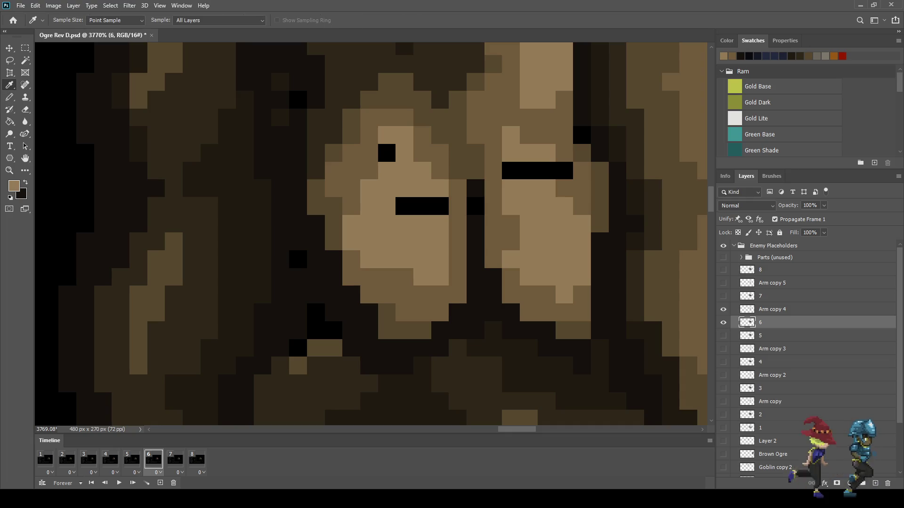
pyautogui.click(386, 153)
pyautogui.moveTo(405, 206); pyautogui.dragTo(440, 206)
pyautogui.moveTo(511, 170); pyautogui.dragTo(564, 170)
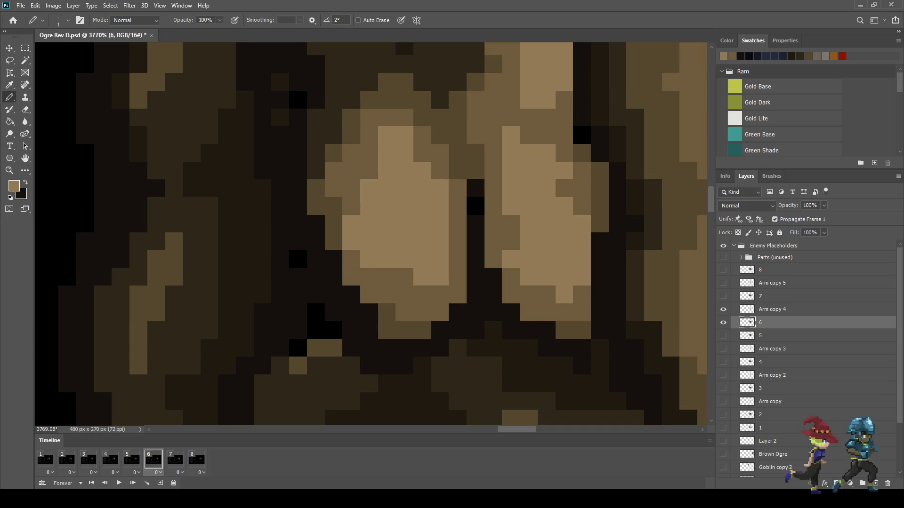
# Repaint the remaining stray black pixels dark brown and play the animation to preview
pyautogui.press('alt')
pyautogui.keyDown('alt'); pyautogui.click(475, 236); pyautogui.keyUp('alt')
pyautogui.click(582, 135)
pyautogui.click(476, 206)
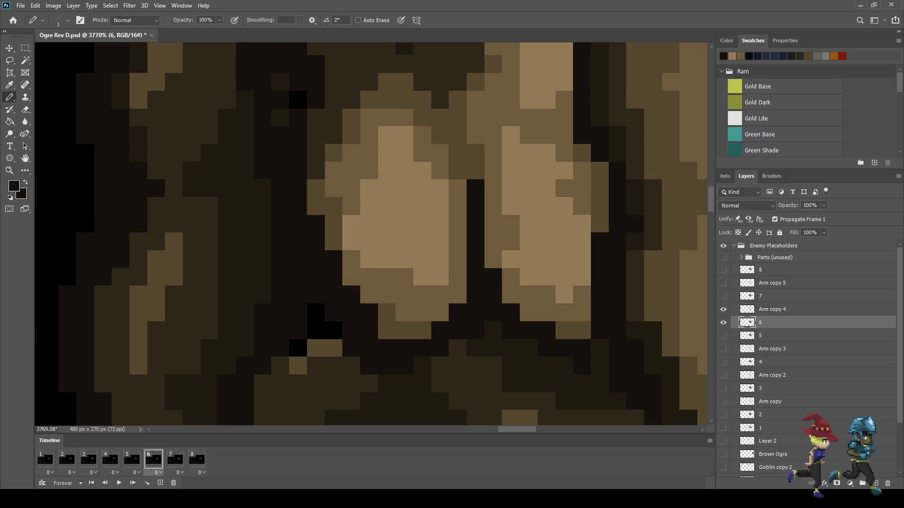
pyautogui.moveTo(315, 312); pyautogui.dragTo(333, 330)
pyautogui.click(298, 349)
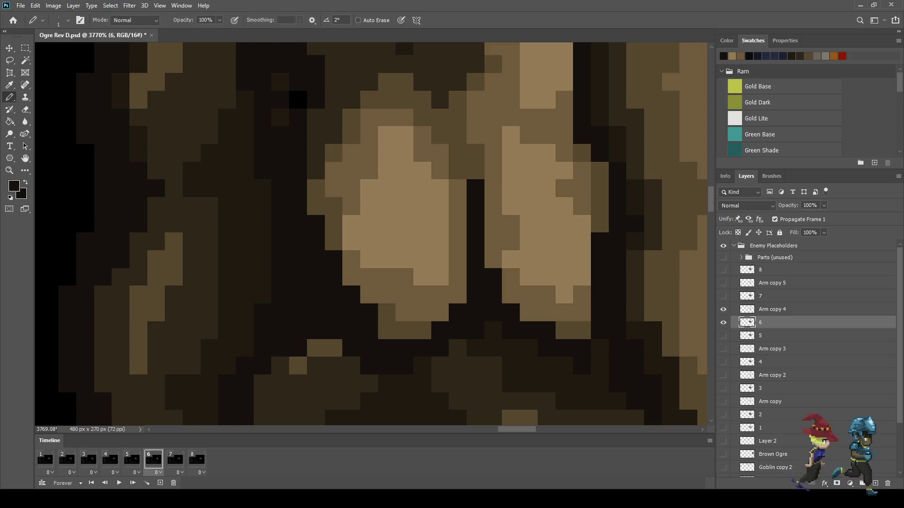
pyautogui.scroll(3, 330, 235)
pyautogui.click(295, 211)
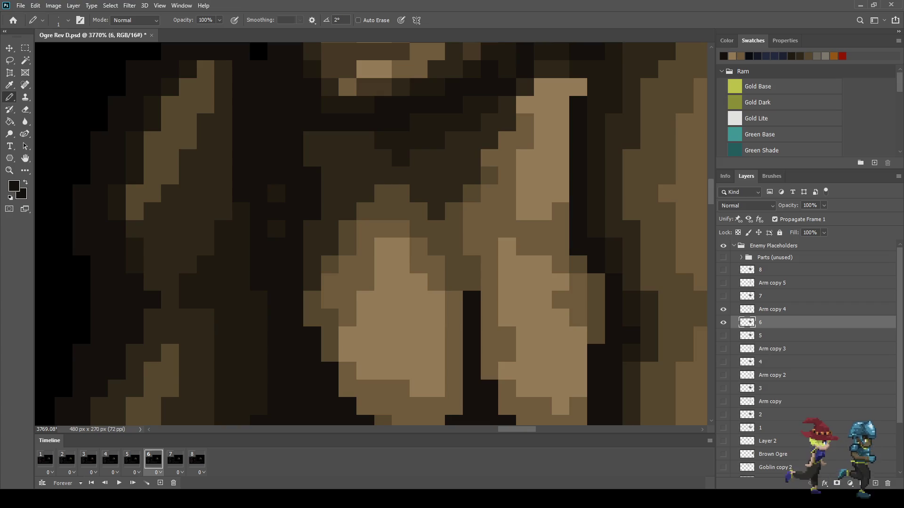
pyautogui.scroll(-10, 466, 236)
pyautogui.scroll(-2, 466, 236)
pyautogui.press('space')
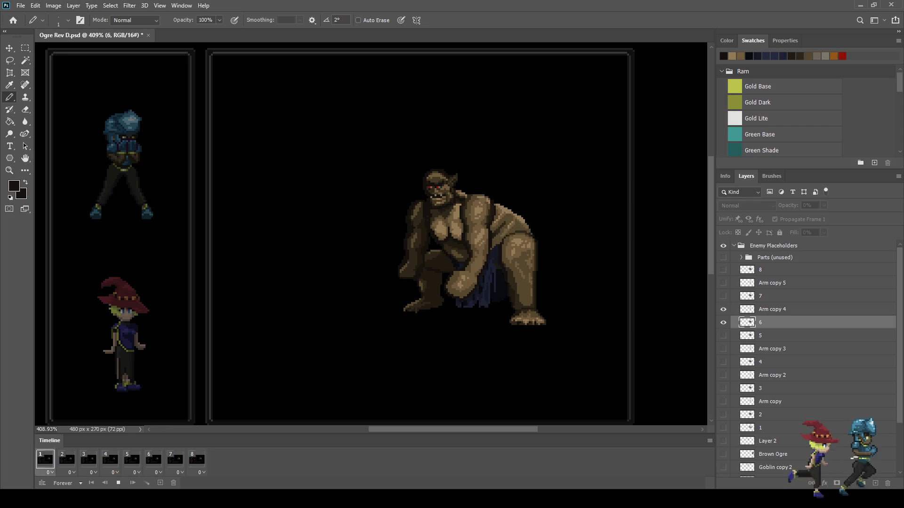
# Stop playback, step to frame 7, and make layer 7 active
pyautogui.scroll(-1, 530, 254)
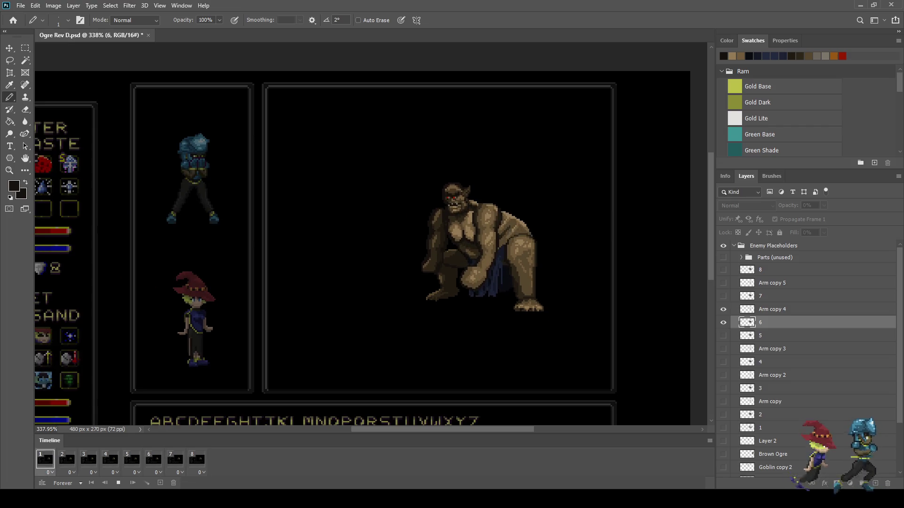
pyautogui.press('space')
pyautogui.press('Right')
pyautogui.press('Right')
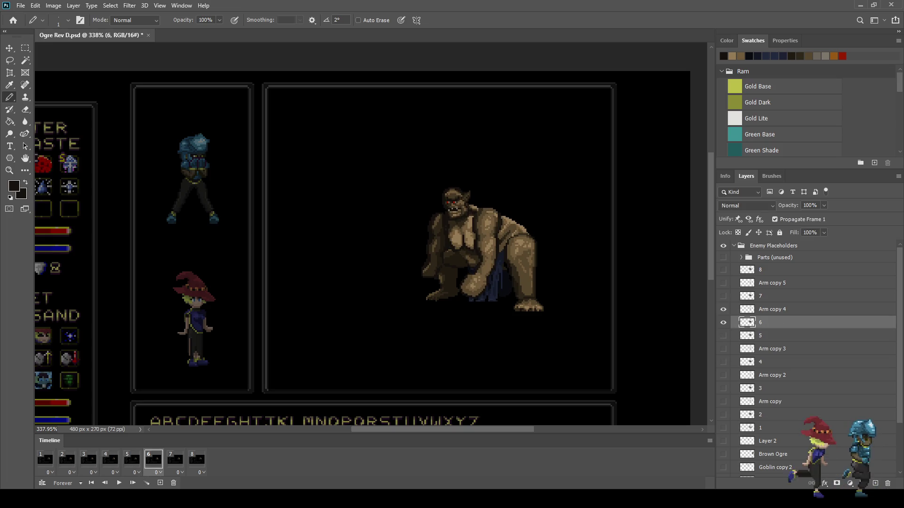
pyautogui.press('Right')
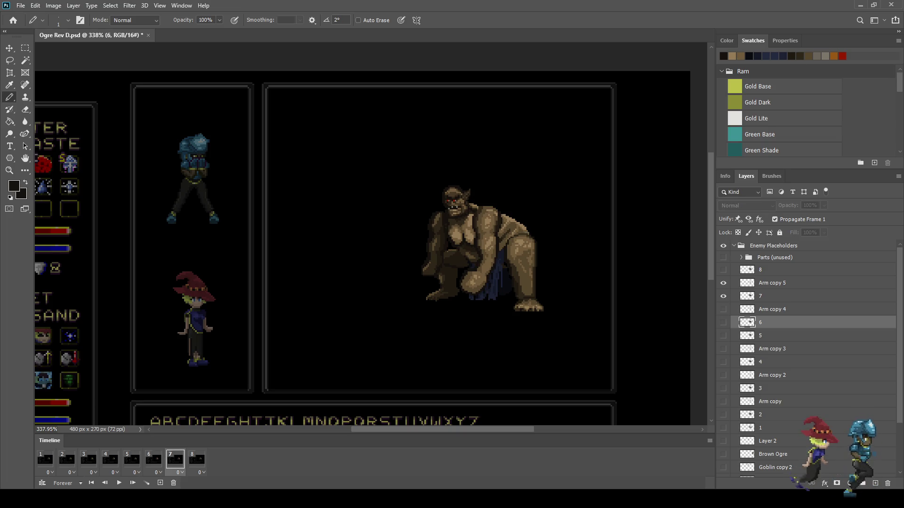
pyautogui.click(772, 297)
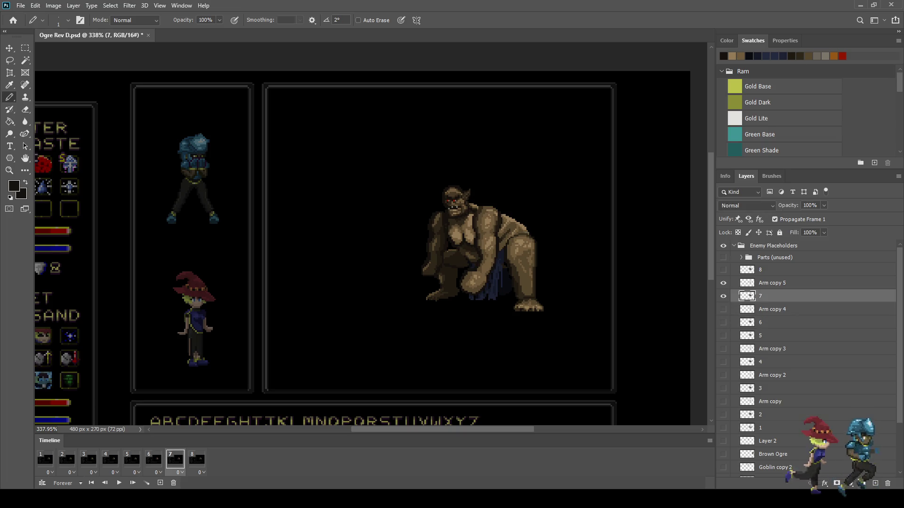
# Lasso-select the ogre's chest on layer 7
pyautogui.scroll(-1, 433, 306)
pyautogui.scroll(3, 434, 306)
pyautogui.scroll(5, 414, 211)
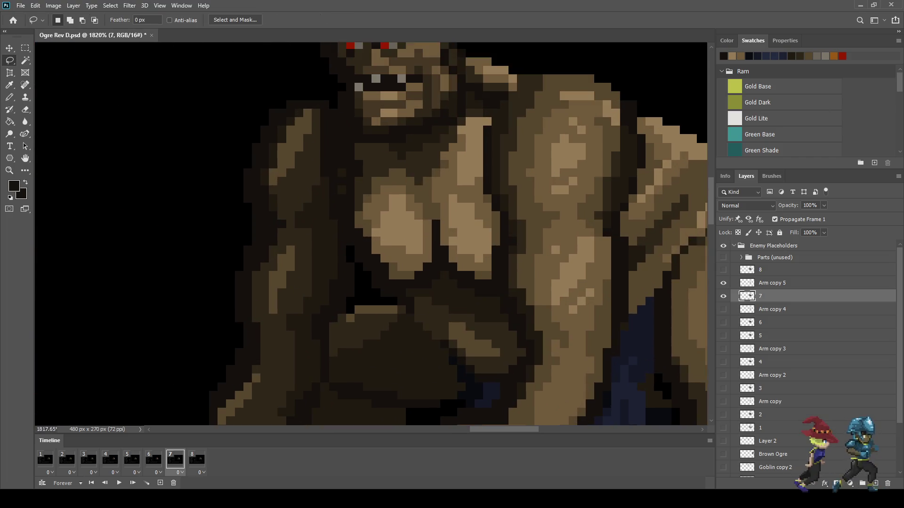
pyautogui.moveTo(351, 200)
pyautogui.mouseDown()
pyautogui.moveTo(387, 309)
pyautogui.moveTo(411, 318)
pyautogui.moveTo(434, 313)
pyautogui.mouseUp()
pyautogui.moveTo(484, 286)
pyautogui.mouseDown()
pyautogui.moveTo(500, 307)
pyautogui.moveTo(550, 288)
pyautogui.moveTo(559, 212)
pyautogui.moveTo(552, 191)
pyautogui.mouseUp()
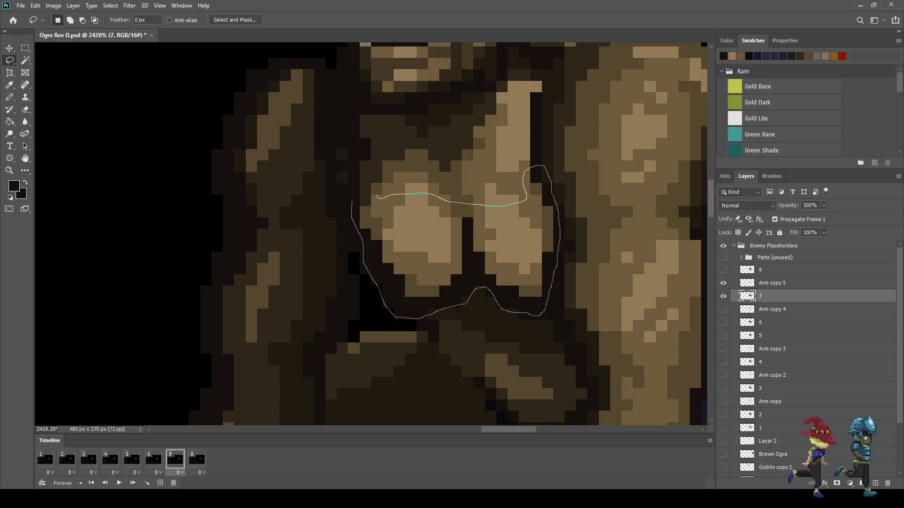
pyautogui.moveTo(376, 195); pyautogui.dragTo(354, 195)
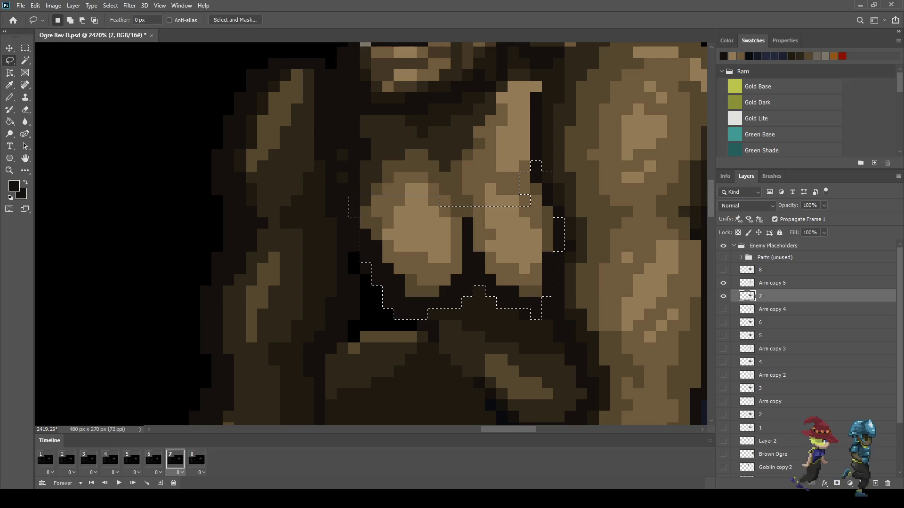
# Stretch the chest down to about 102% height, apply it, and deselect
pyautogui.hotkey('ctrl', 't')
pyautogui.moveTo(456, 319); pyautogui.dragTo(456, 334)
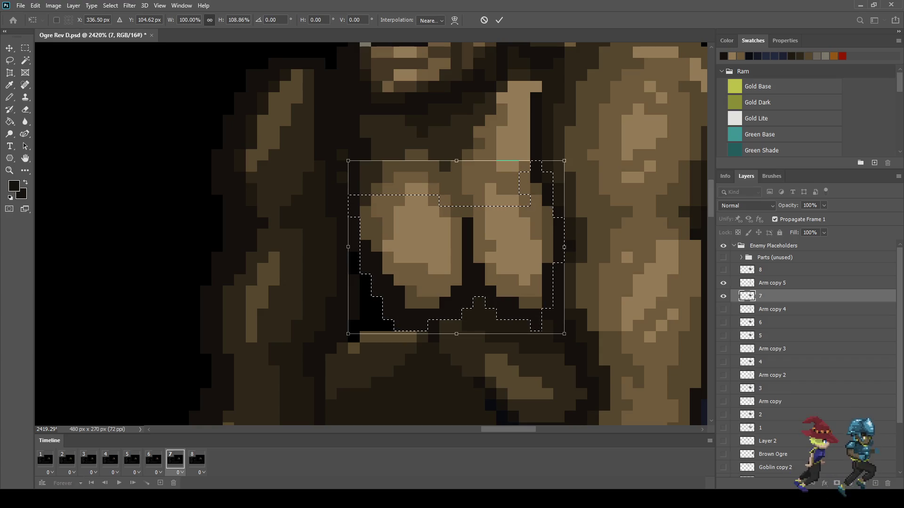
pyautogui.press('Return')
pyautogui.hotkey('ctrl', 'd')
pyautogui.scroll(-10, 512, 232)
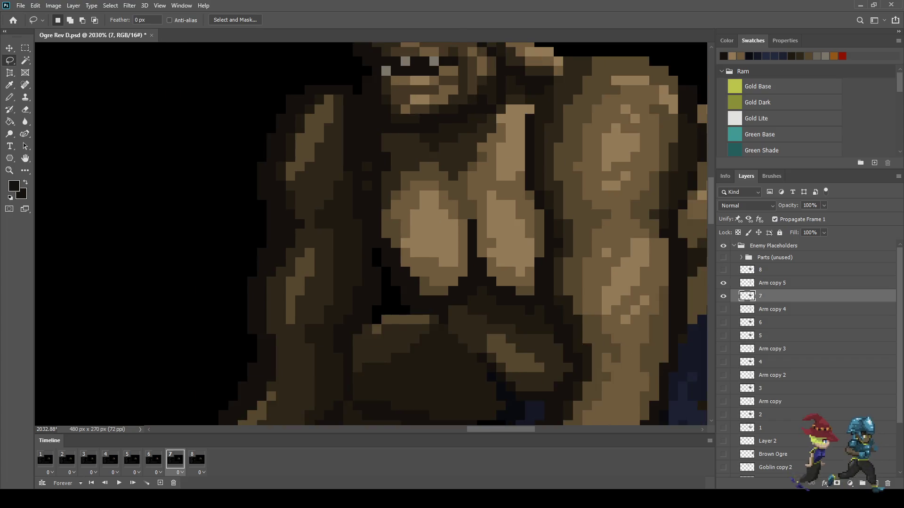
# Play the animation, then stop and step through frames 1 to 8 and on to frame 2
pyautogui.press('space')
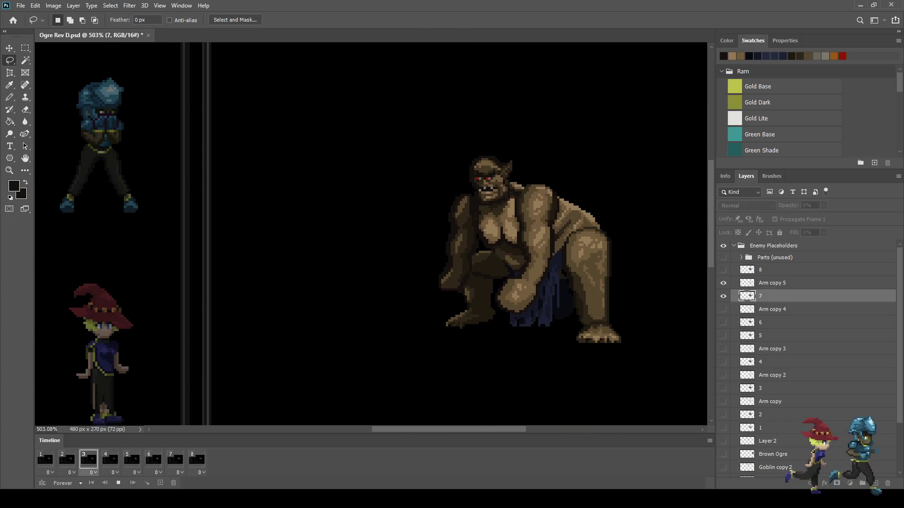
pyautogui.scroll(-2, 577, 268)
pyautogui.scroll(-1, 374, 237)
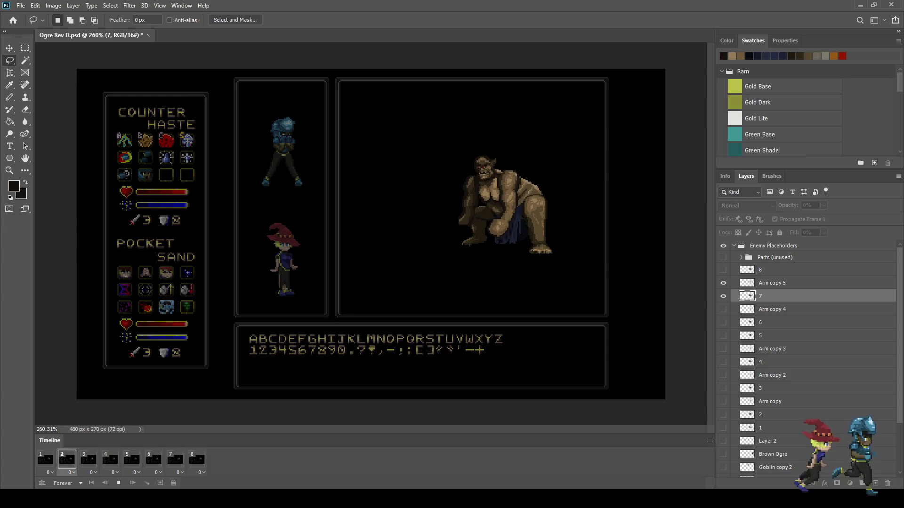
pyautogui.scroll(2, 493, 161)
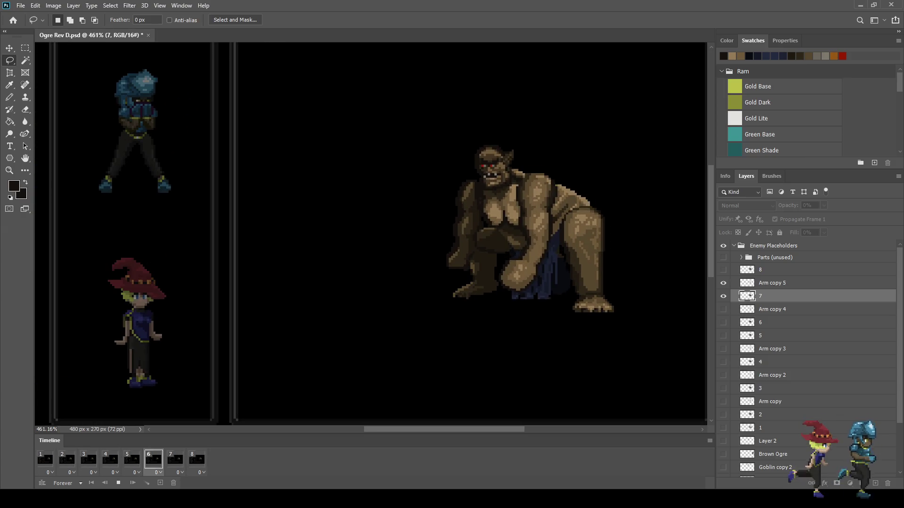
pyautogui.press('space')
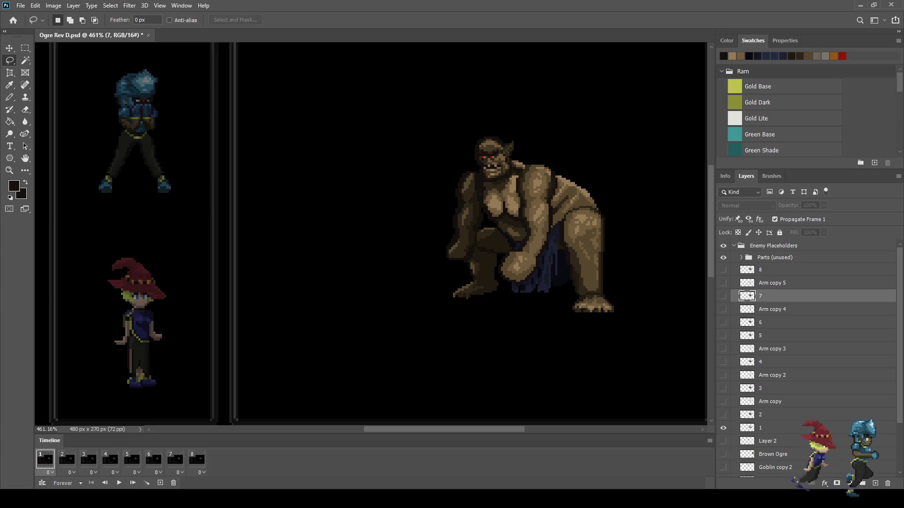
pyautogui.press('Right')
pyautogui.press('Right')
pyautogui.press('Right')
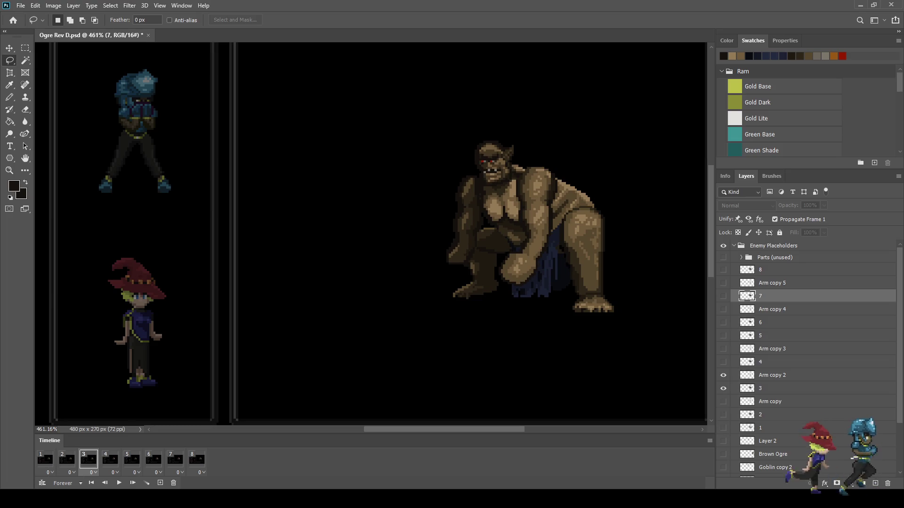
pyautogui.press('Right')
pyautogui.press('Right')
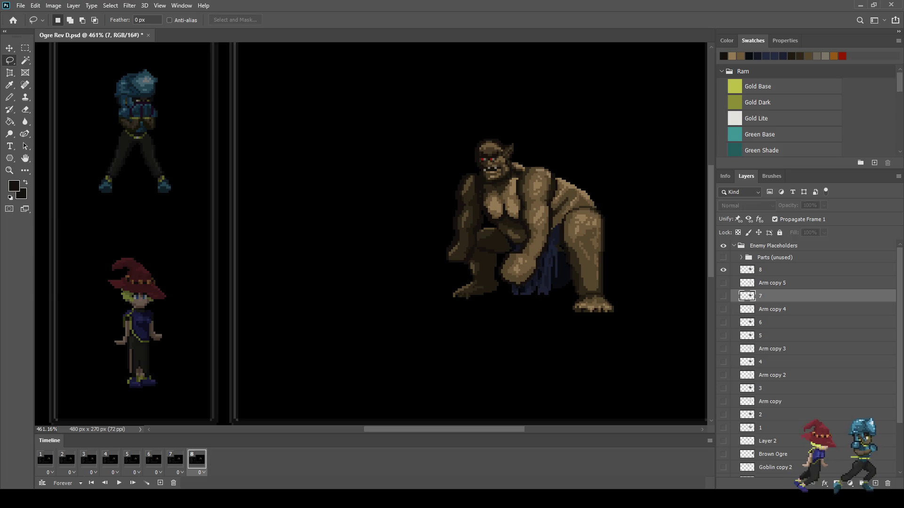
pyautogui.press('Right')
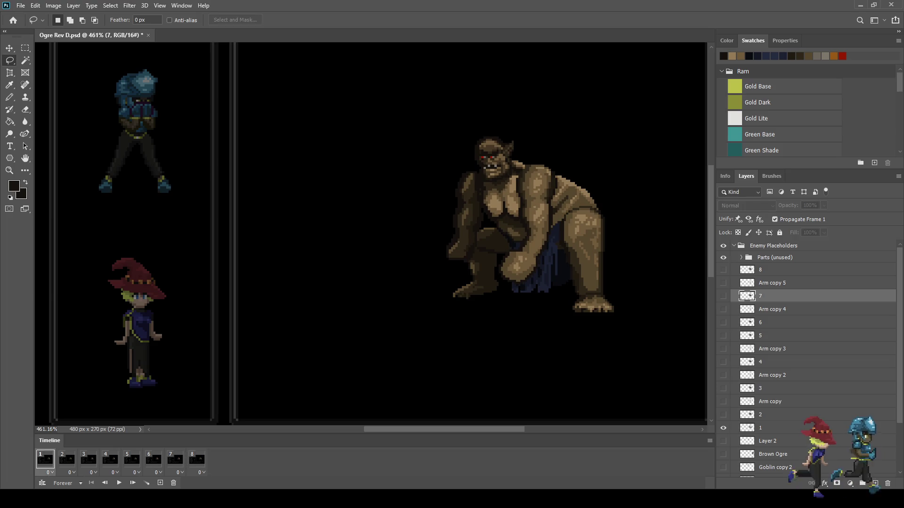
pyautogui.press('Right')
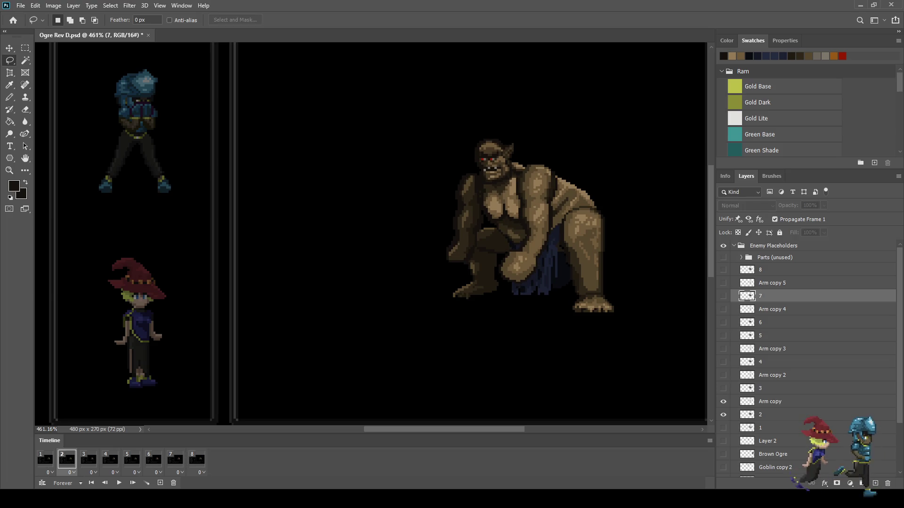
# Make layer 2 active and lasso-select the ogre's chest
pyautogui.click(772, 414)
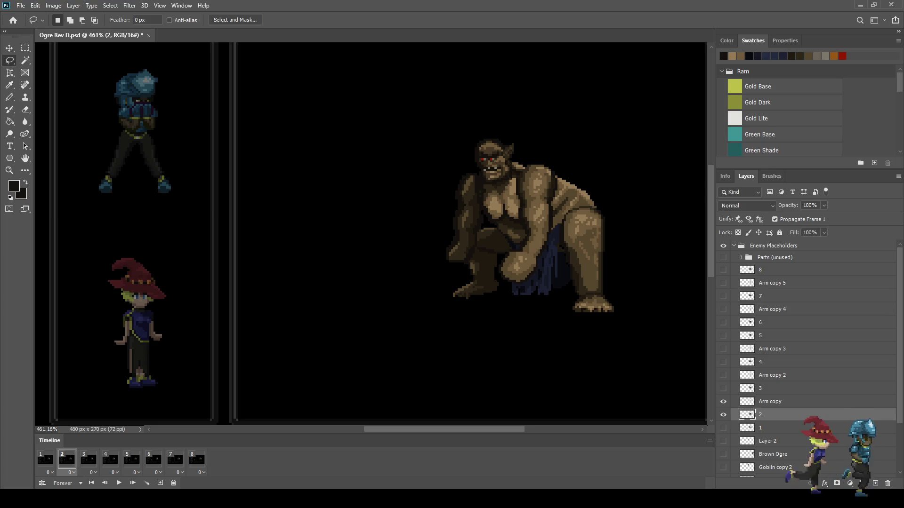
pyautogui.hotkey('ctrl', '0')
pyautogui.scroll(3, 372, 236)
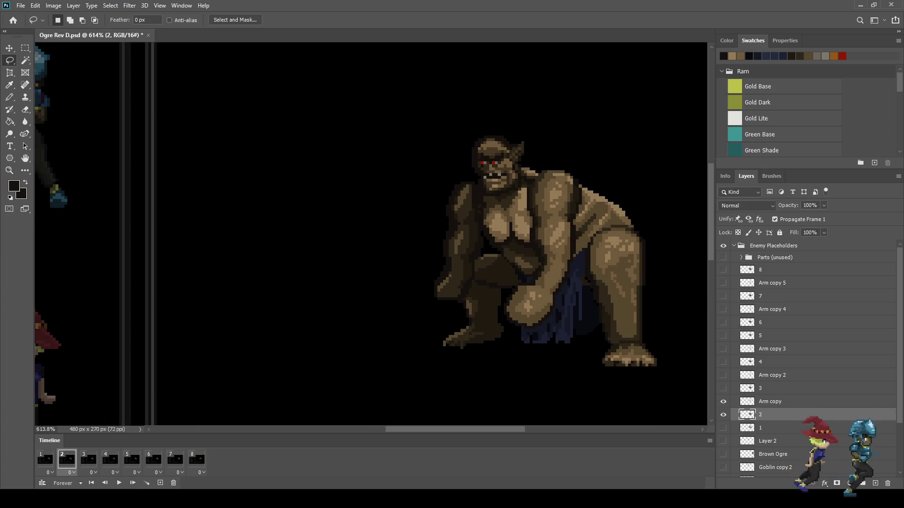
pyautogui.scroll(-3, 438, 179)
pyautogui.scroll(3, 439, 179)
pyautogui.scroll(-3, 438, 179)
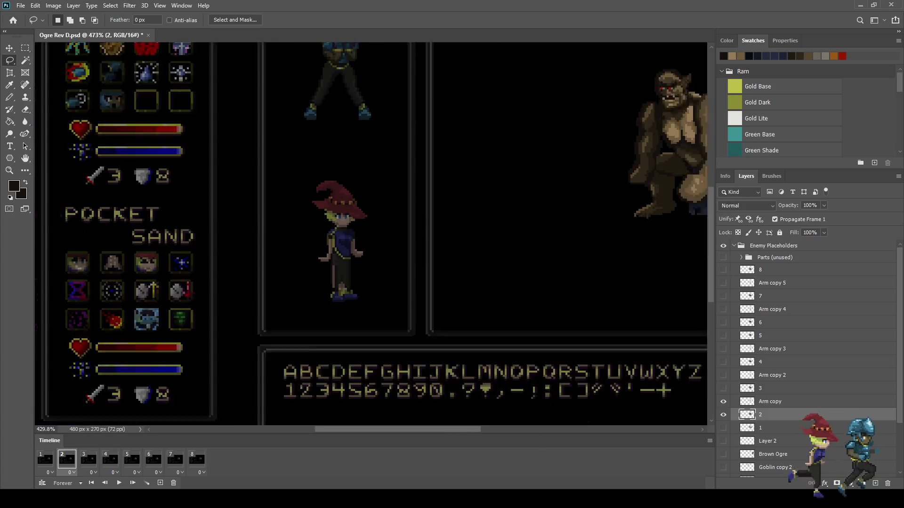
pyautogui.scroll(10, 469, 195)
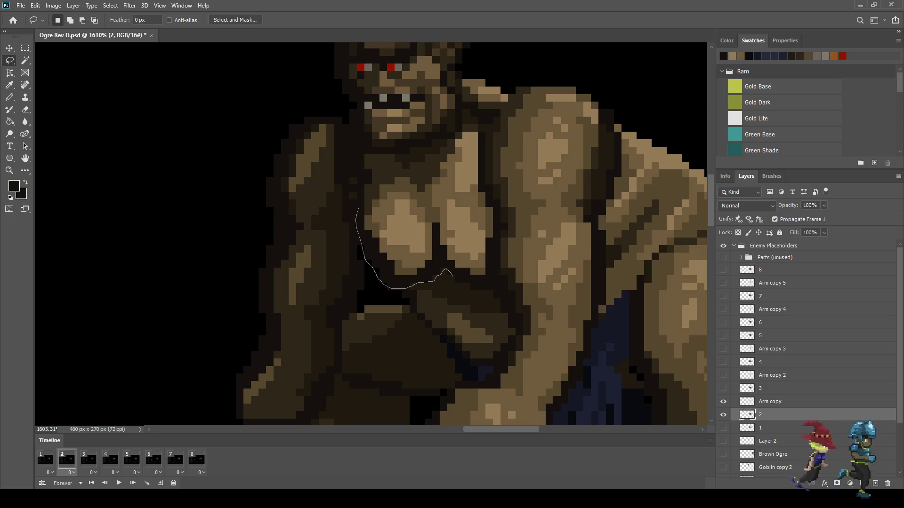
pyautogui.moveTo(492, 285); pyautogui.dragTo(494, 257)
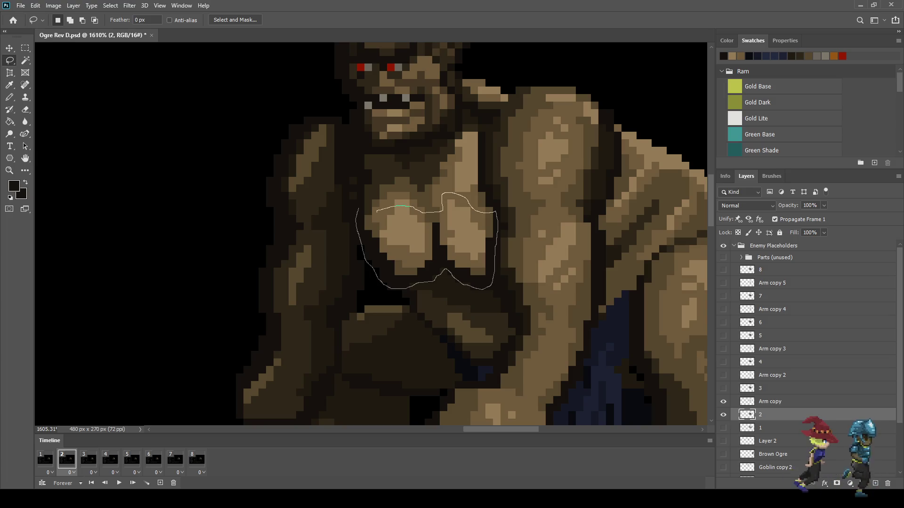
pyautogui.moveTo(361, 219); pyautogui.dragTo(359, 219)
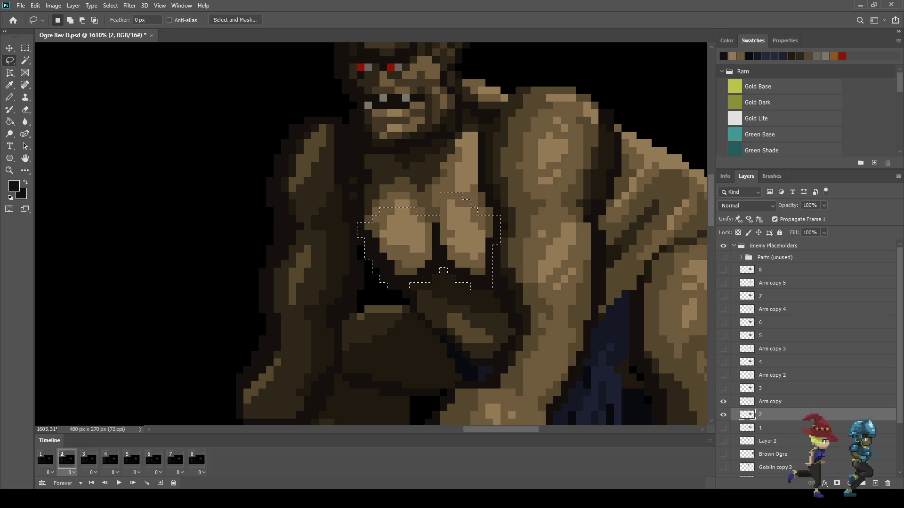
# Try squashing the chest from the bottom, then cancel the resize
pyautogui.hotkey('ctrl', 't')
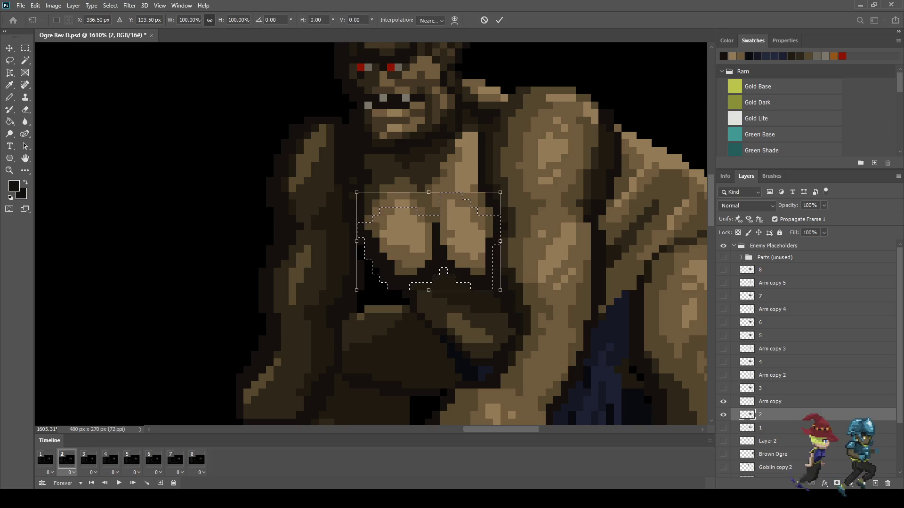
pyautogui.moveTo(428, 290); pyautogui.dragTo(428, 285)
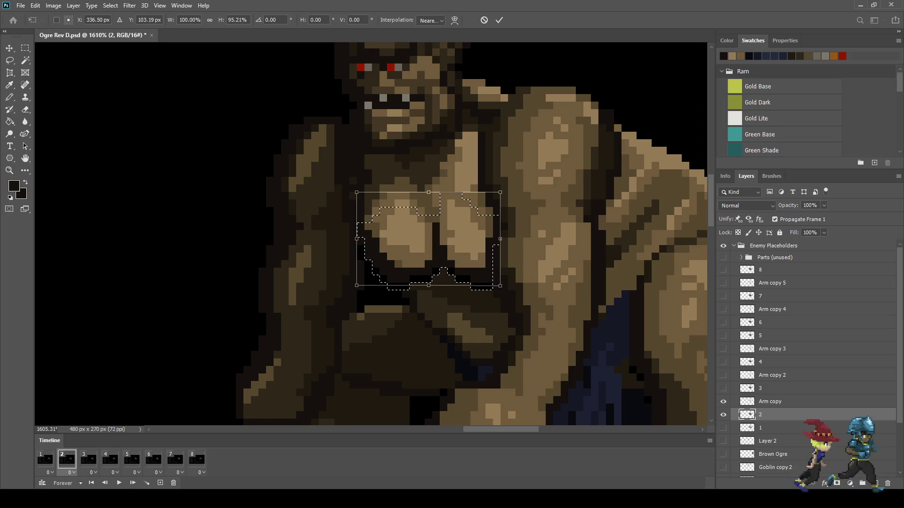
pyautogui.moveTo(428, 285); pyautogui.dragTo(428, 286)
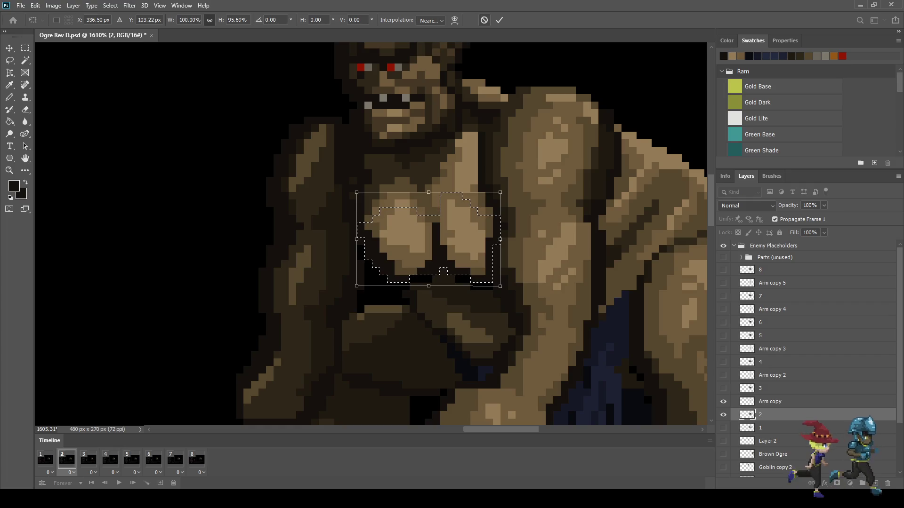
pyautogui.click(484, 20)
# Nudge the chest up one pixel, then squash it to about 95% height and commit
pyautogui.hotkey('ctrl', 't')
pyautogui.press('Up')
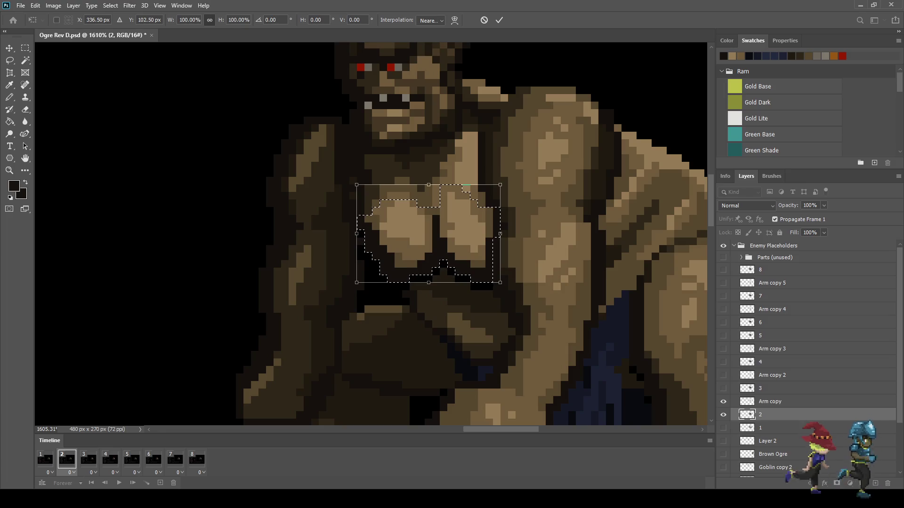
pyautogui.press('Return')
pyautogui.hotkey('ctrl', 't')
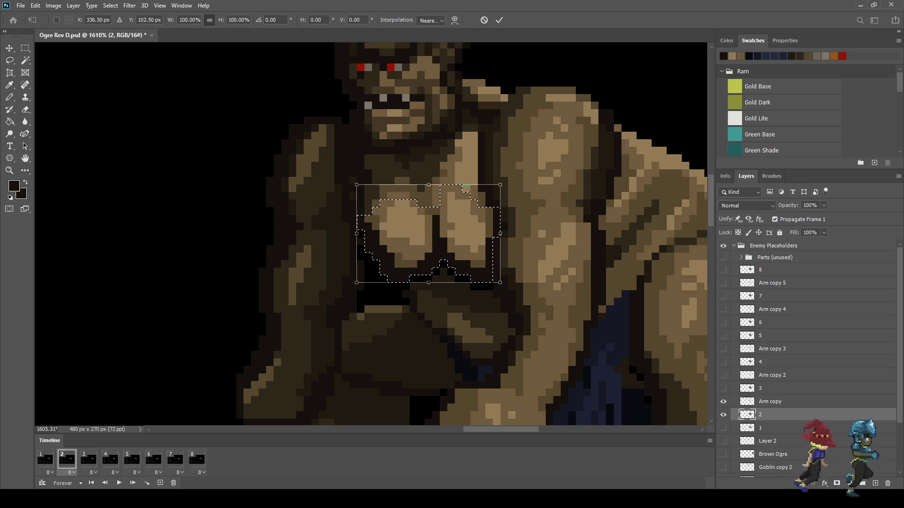
pyautogui.moveTo(221, 20); pyautogui.dragTo(209, 20)
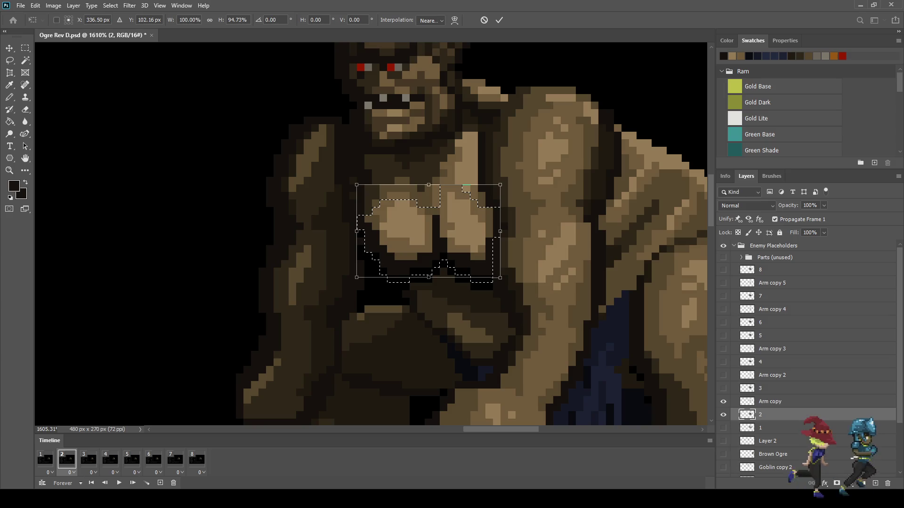
pyautogui.click(499, 20)
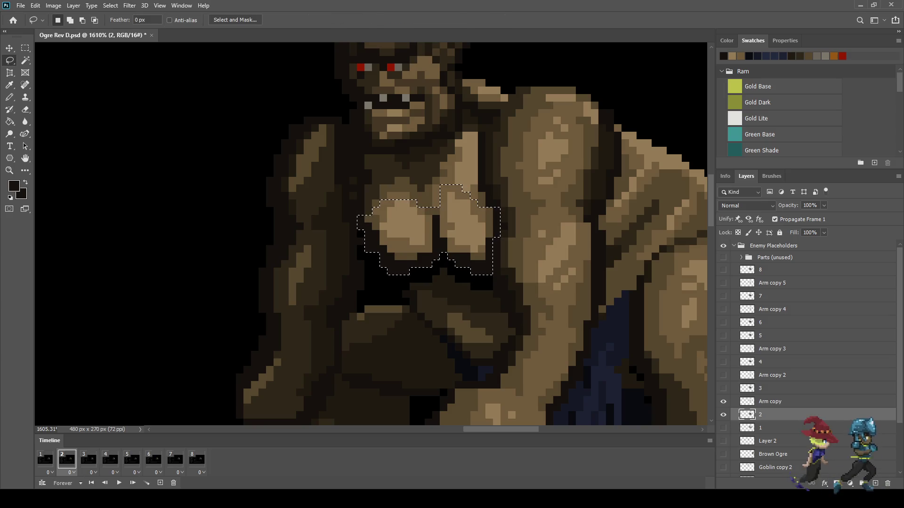
# Deselect the chest and inspect it with the Eyedropper, Pencil and Paint Bucket tools
pyautogui.hotkey('ctrl', 'd')
pyautogui.scroll(-3, 438, 381)
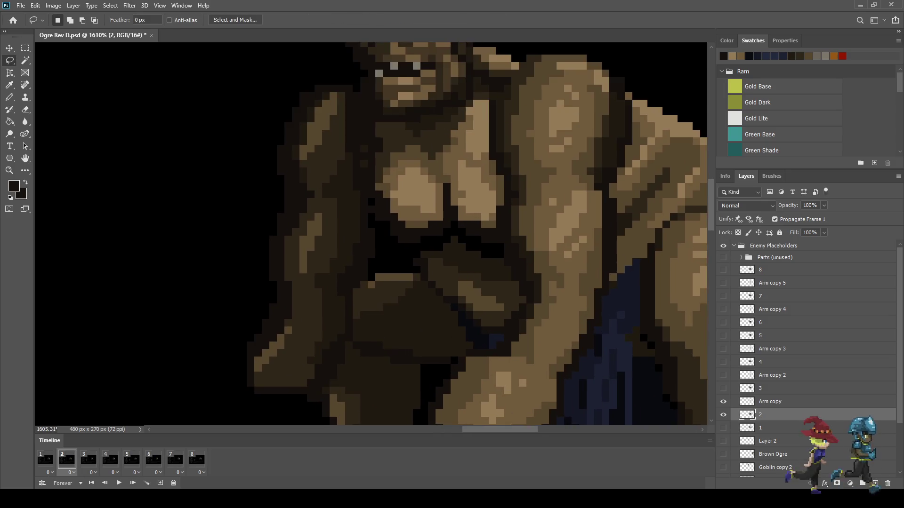
pyautogui.scroll(5, 438, 381)
pyautogui.scroll(2, 391, 236)
pyautogui.press('i')
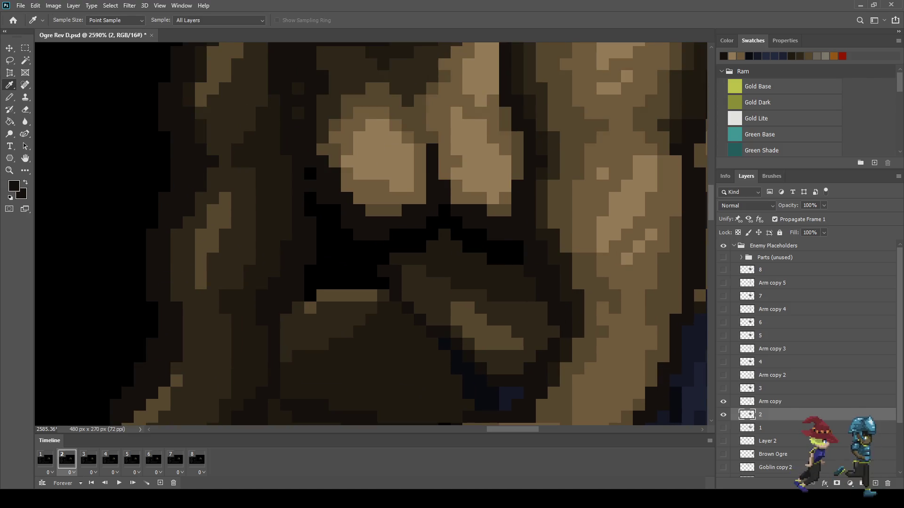
pyautogui.press('b')
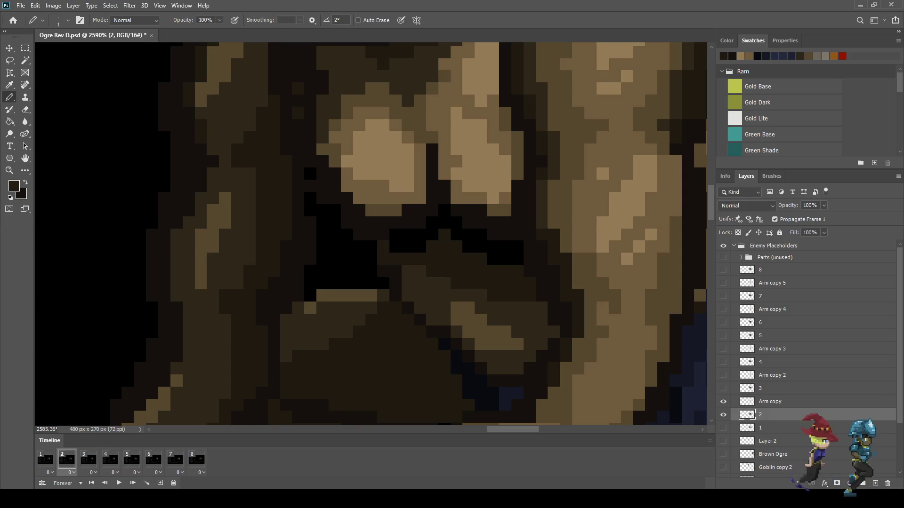
pyautogui.press('g')
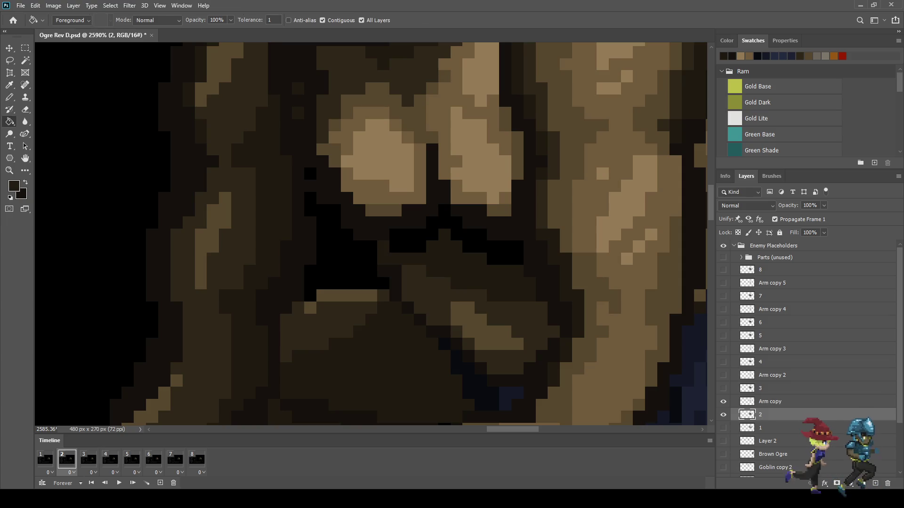
pyautogui.keyDown('alt'); pyautogui.scroll(-10, 416, 236); pyautogui.keyUp('alt')
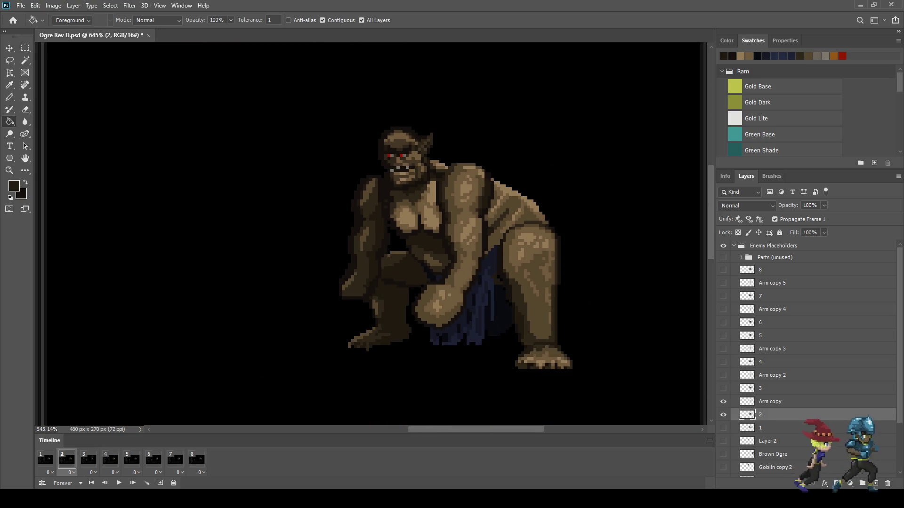
pyautogui.keyDown('alt'); pyautogui.scroll(5, 422, 225); pyautogui.keyUp('alt')
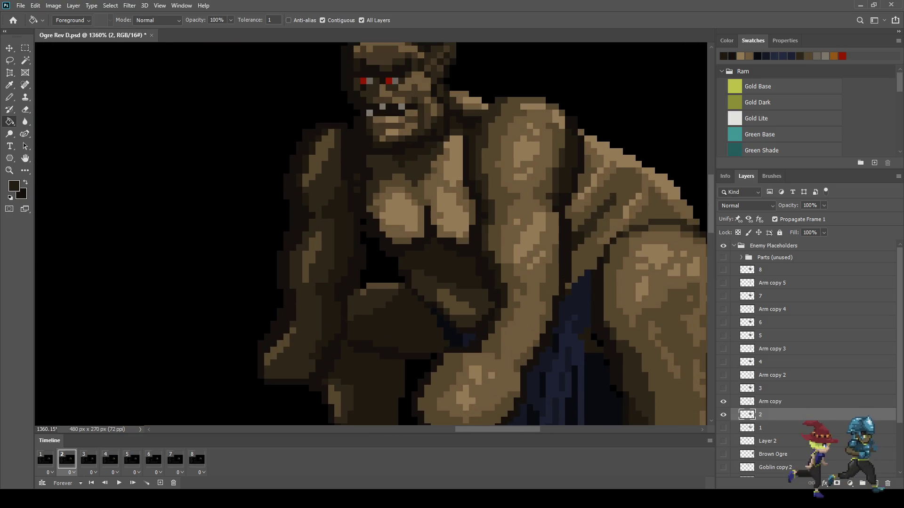
pyautogui.keyDown('alt'); pyautogui.scroll(-3, 420, 236); pyautogui.keyUp('alt')
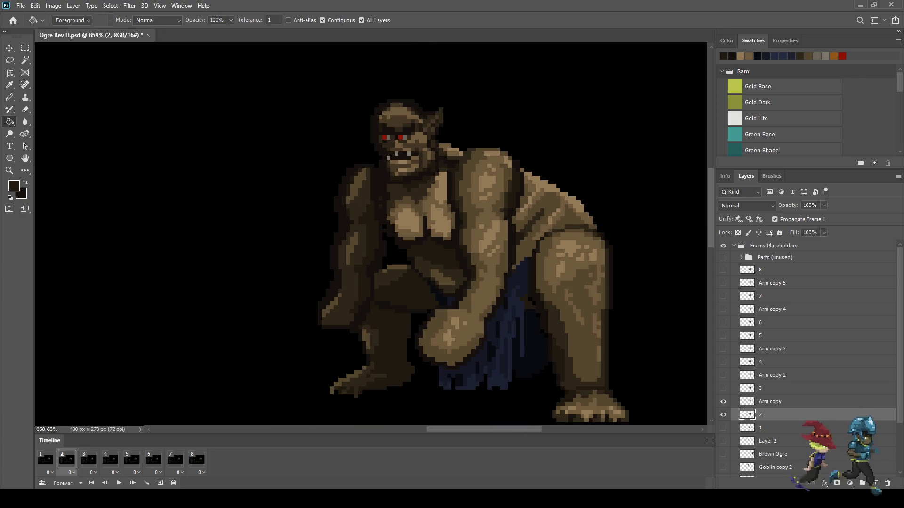
pyautogui.keyDown('alt'); pyautogui.scroll(5, 415, 221); pyautogui.keyUp('alt')
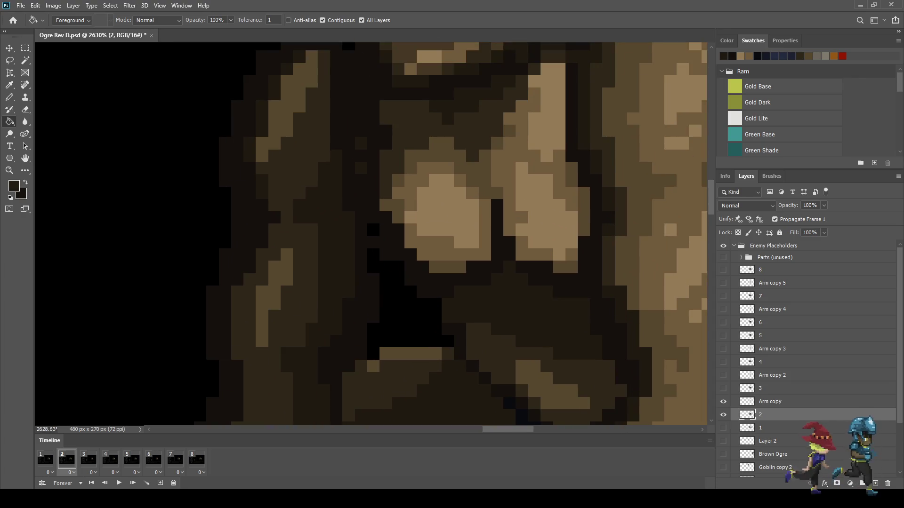
pyautogui.press('b')
pyautogui.keyDown('alt'); pyautogui.scroll(-3, 373, 231); pyautogui.keyUp('alt')
pyautogui.keyDown('alt'); pyautogui.scroll(3, 373, 230); pyautogui.keyUp('alt')
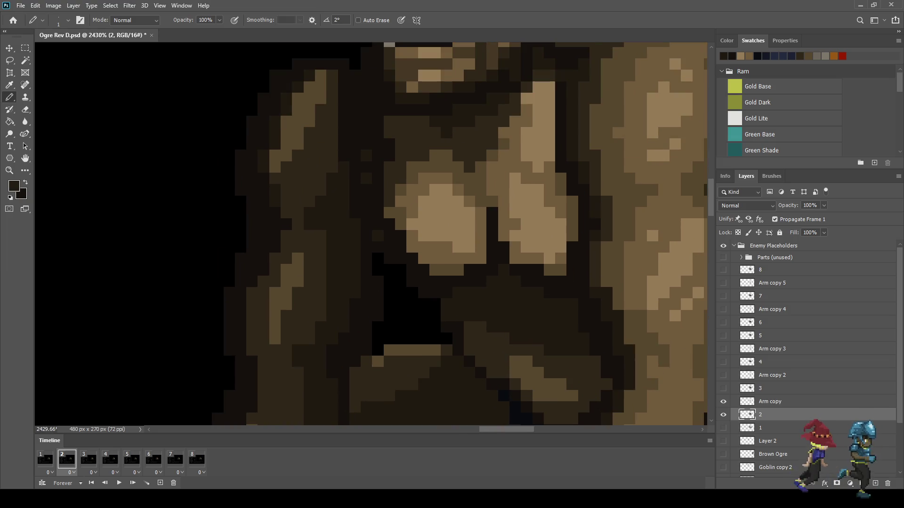
pyautogui.keyDown('alt'); pyautogui.scroll(-2, 416, 254); pyautogui.keyUp('alt')
# Compare frames 1 and 2, fit the whole battle scene in view, and play the animation
pyautogui.click(45, 459)
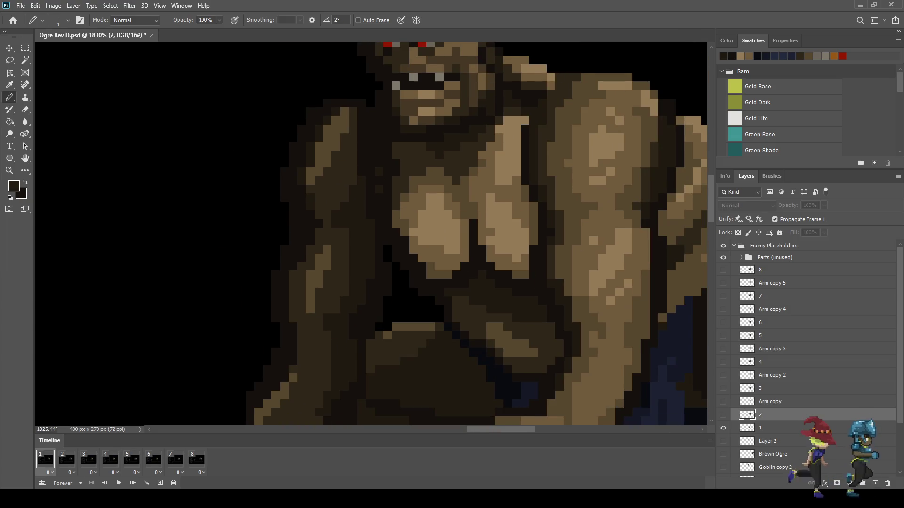
pyautogui.click(67, 459)
pyautogui.press('i')
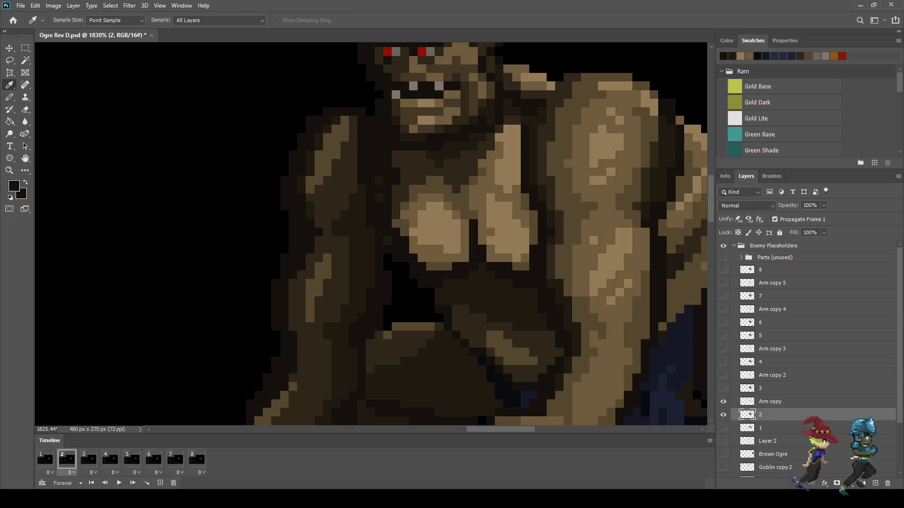
pyautogui.press('b')
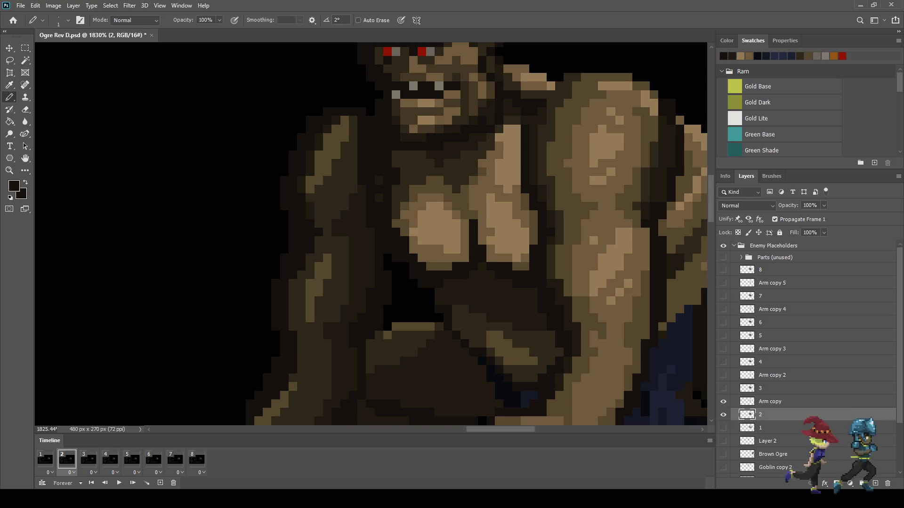
pyautogui.hotkey('ctrl', '0')
pyautogui.press('space')
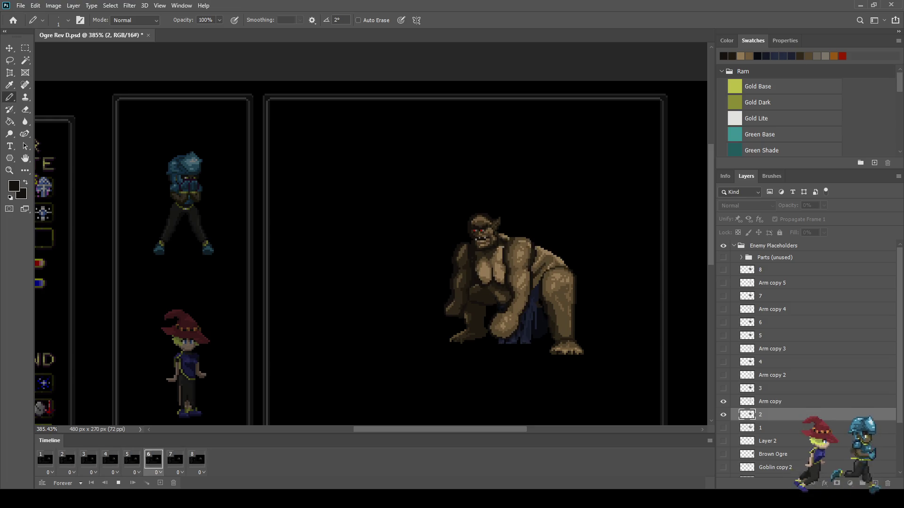
# Stop playback, fit the mockup on screen, and switch to full-screen mode with the UI hidden
pyautogui.scroll(-1, 510, 235)
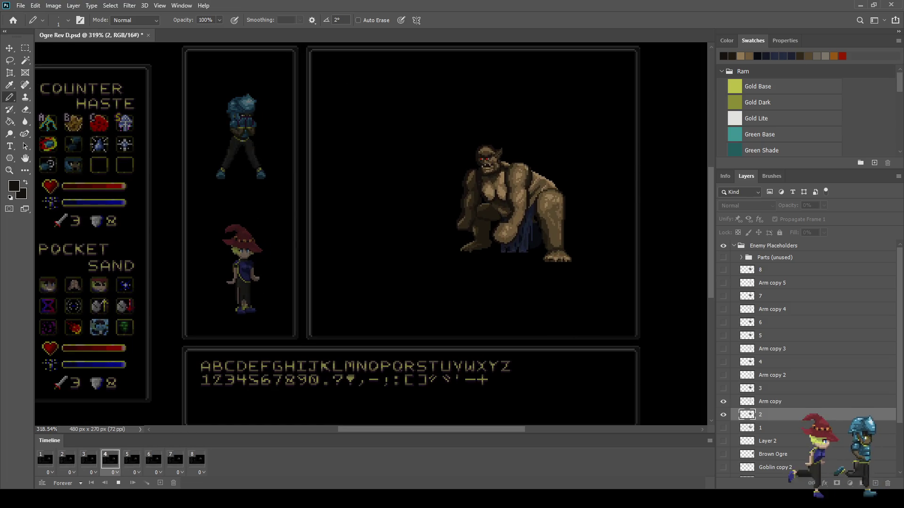
pyautogui.scroll(1, 612, 183)
pyautogui.press('space')
pyautogui.hotkey('ctrl', '1')
pyautogui.hotkey('ctrl', '0')
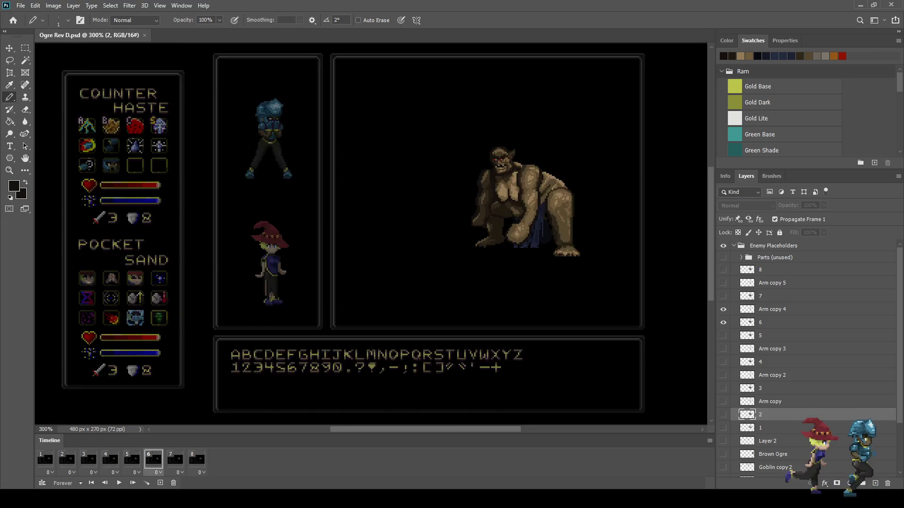
pyautogui.press('f')
pyautogui.press('f')
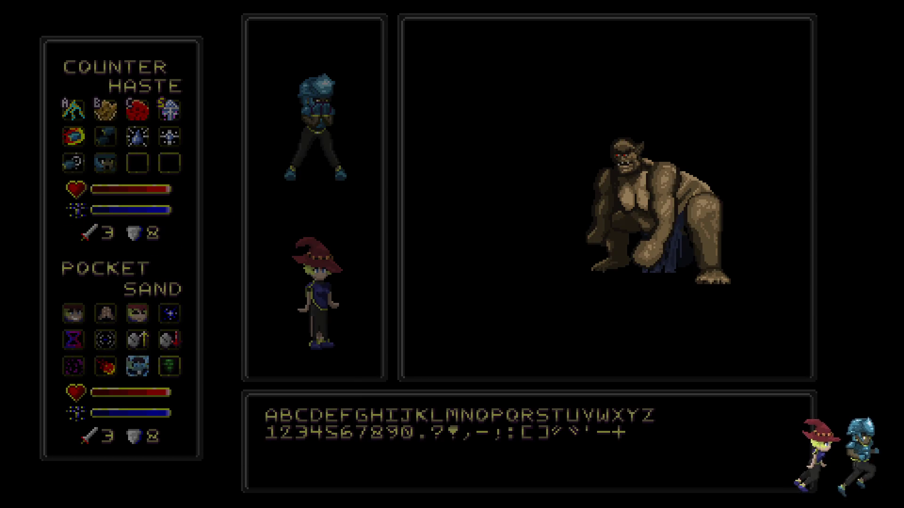
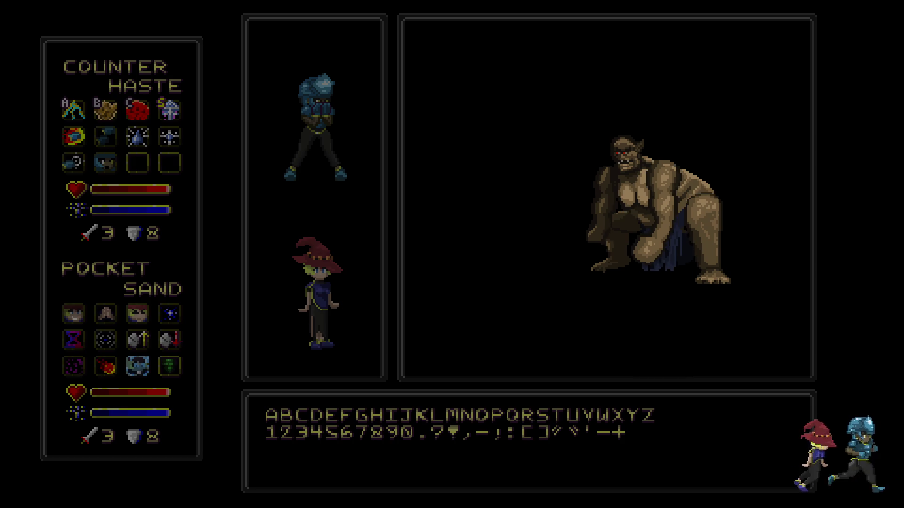
# Leave the full-screen preview and make layer 5 the active layer
pyautogui.press('f')
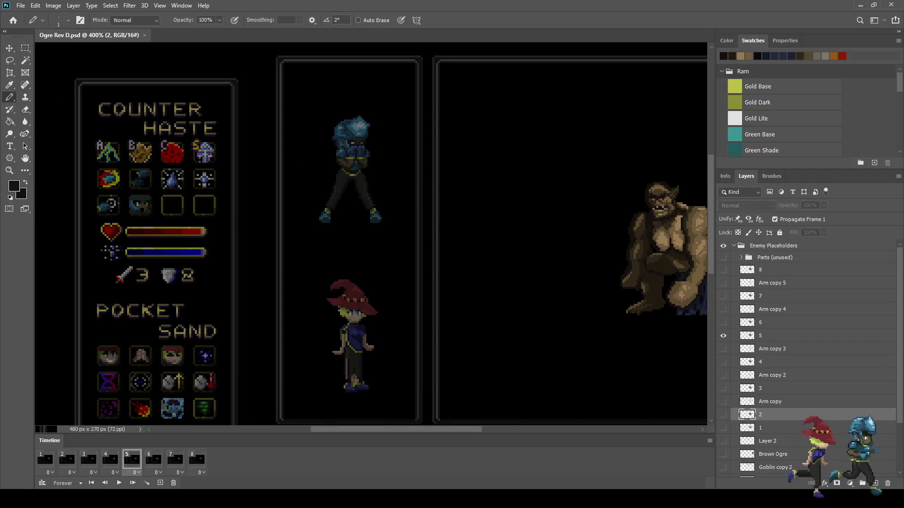
pyautogui.scroll(3, 460, 225)
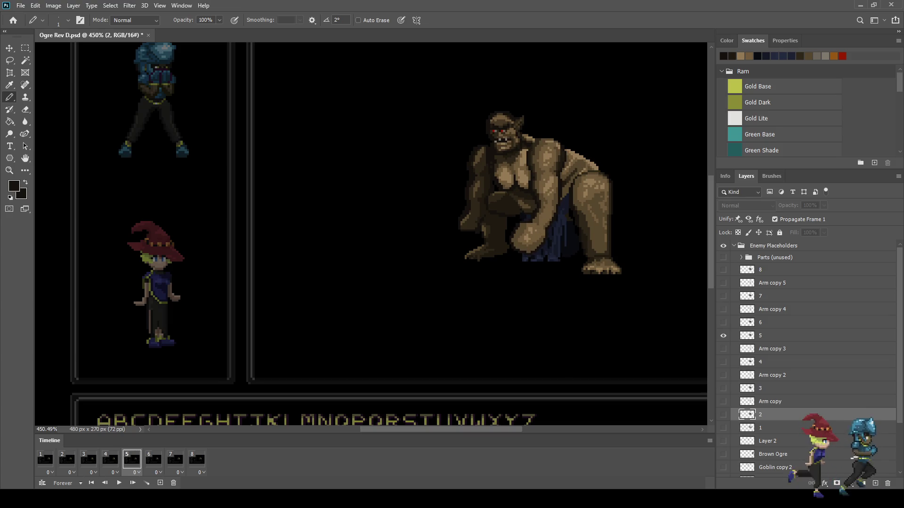
pyautogui.click(773, 335)
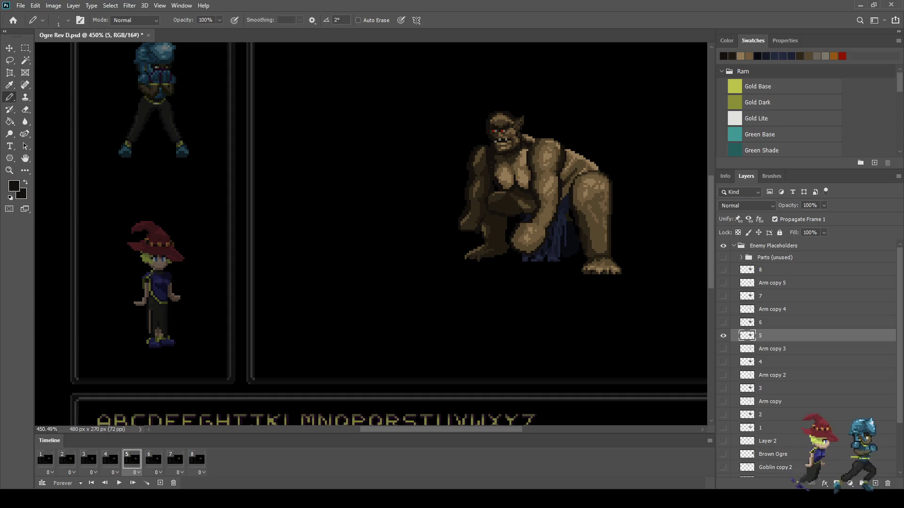
# Lasso the ogre's head on layer 5, straightening the selection edge at the cheek
pyautogui.press('l')
pyautogui.scroll(5, 491, 100)
pyautogui.moveTo(515, 118)
pyautogui.mouseDown()
pyautogui.moveTo(471, 163)
pyautogui.moveTo(625, 137)
pyautogui.mouseUp()
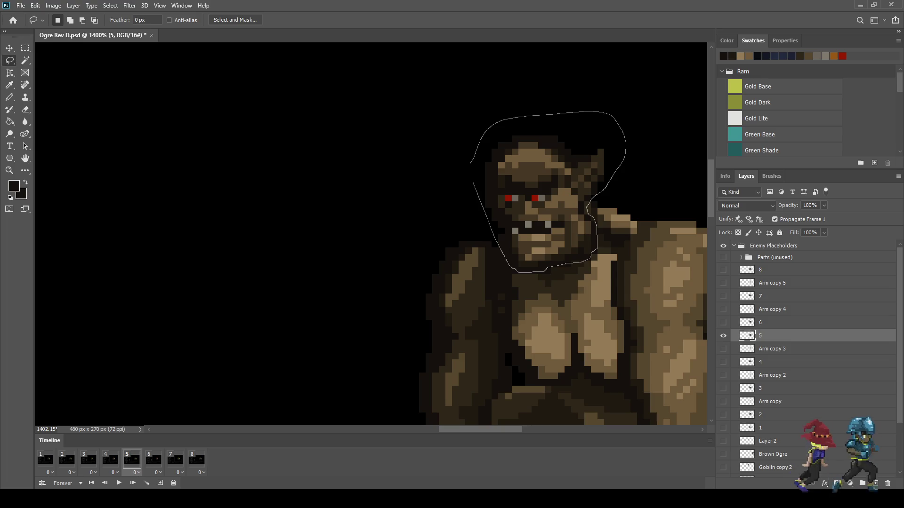
pyautogui.scroll(3, 486, 221)
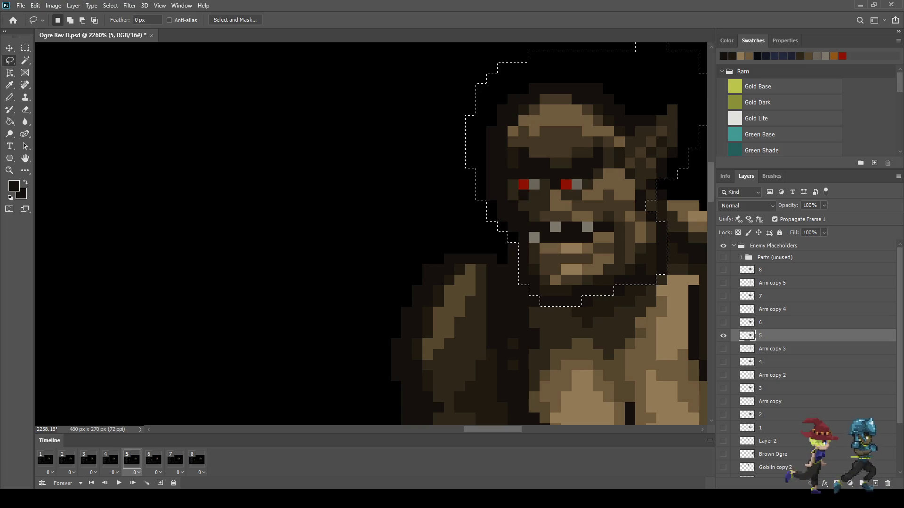
pyautogui.scroll(-2, 647, 318)
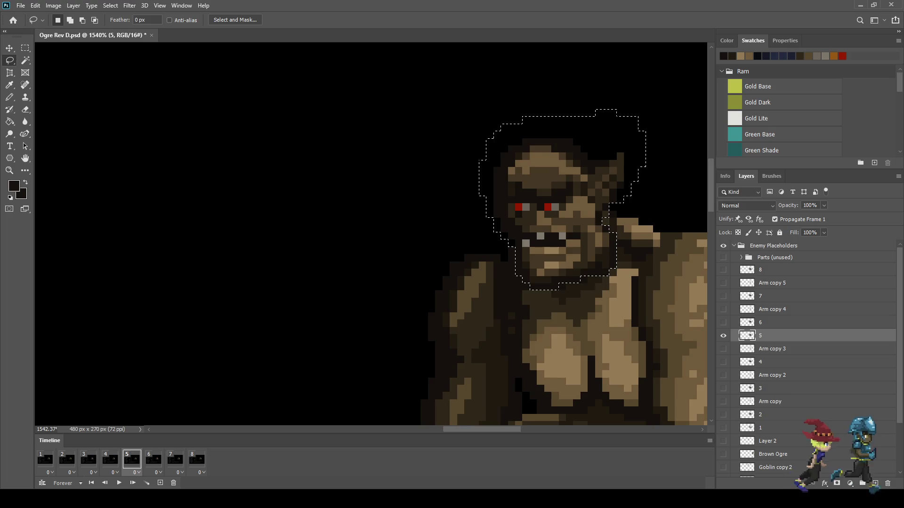
pyautogui.scroll(5, 647, 318)
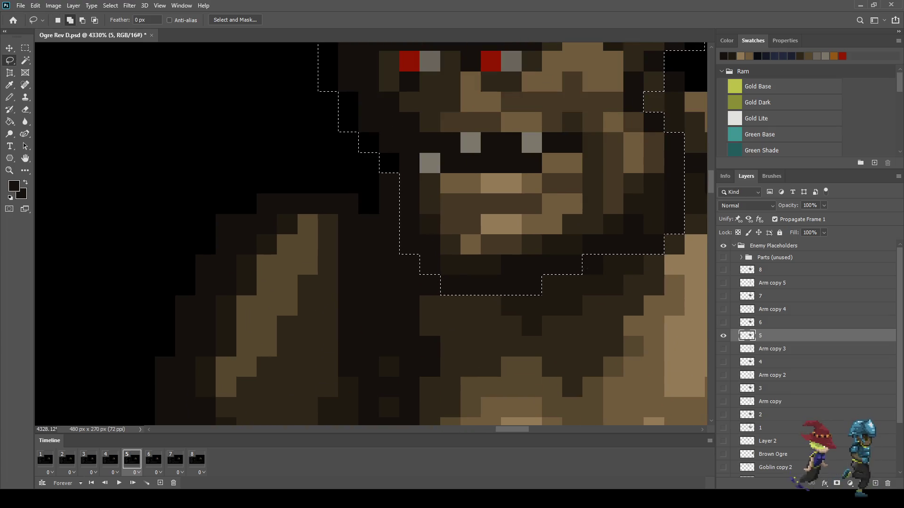
pyautogui.scroll(-6, 582, 246)
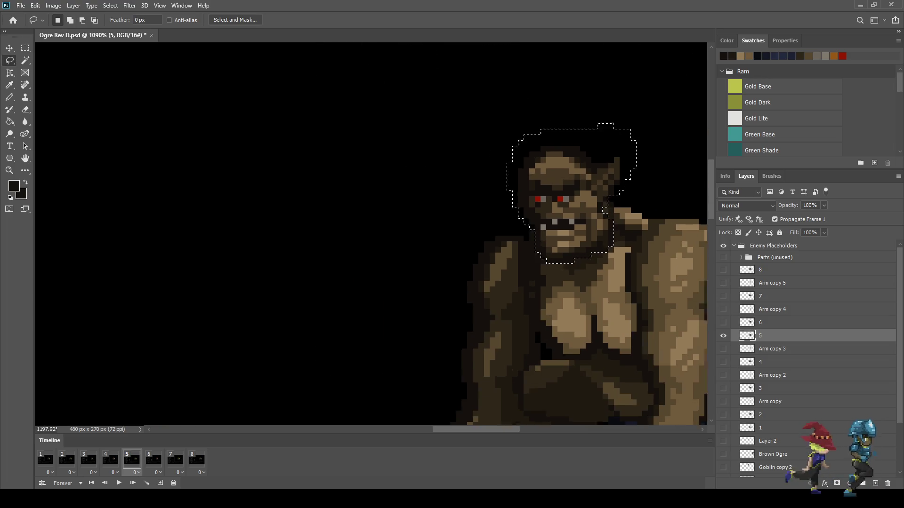
pyautogui.scroll(2, 640, 198)
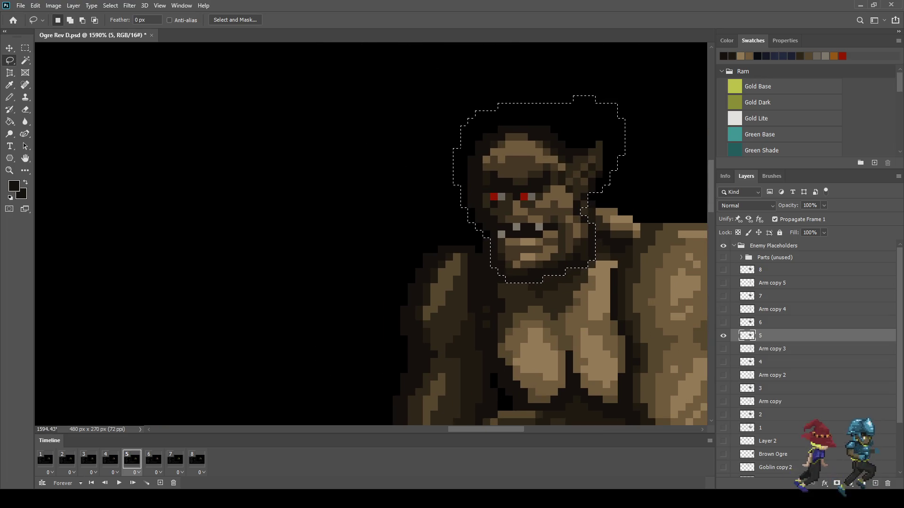
pyautogui.scroll(3, 626, 200)
pyautogui.moveTo(539, 213); pyautogui.dragTo(526, 249)
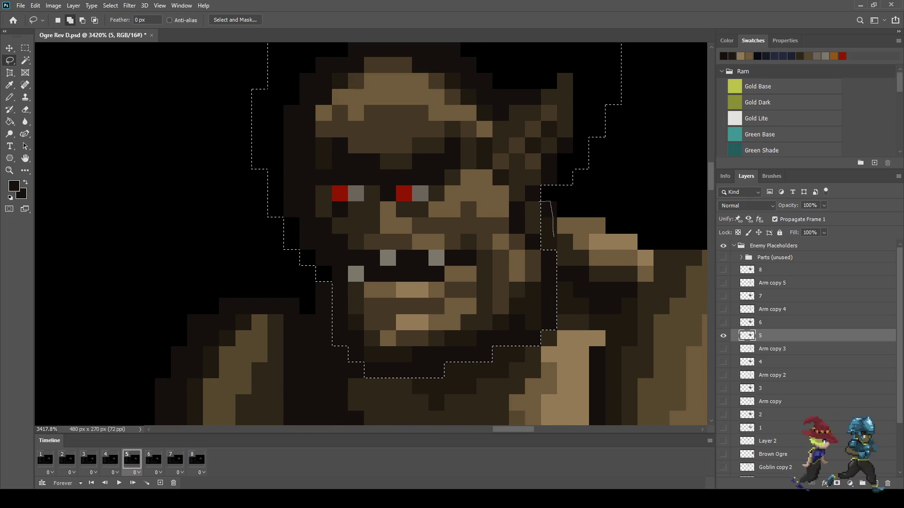
pyautogui.scroll(-5, 551, 228)
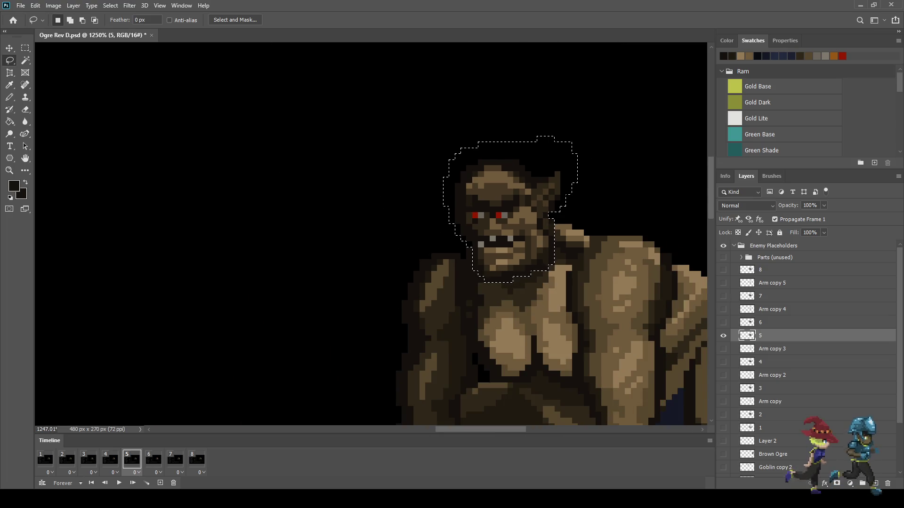
# Move the selected head down one pixel with Free Transform and commit it
pyautogui.hotkey('ctrl', 't')
pyautogui.press('Down')
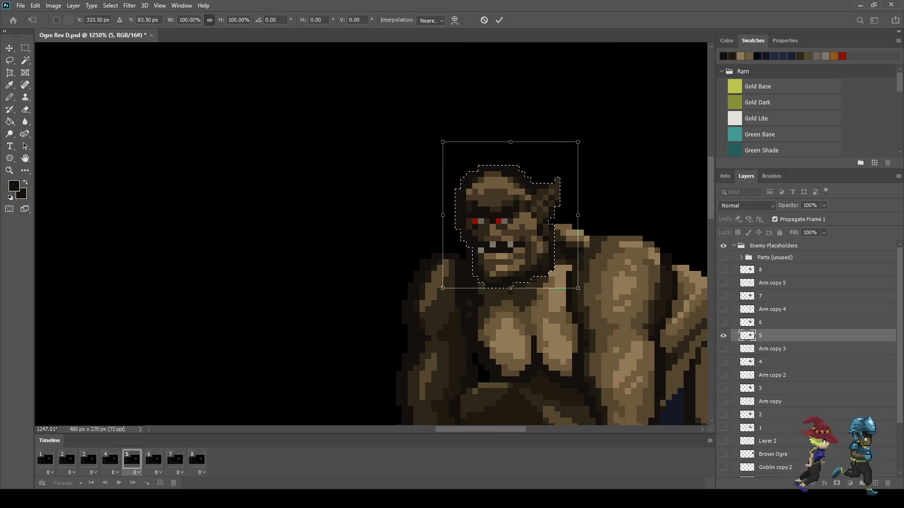
pyautogui.press('Return')
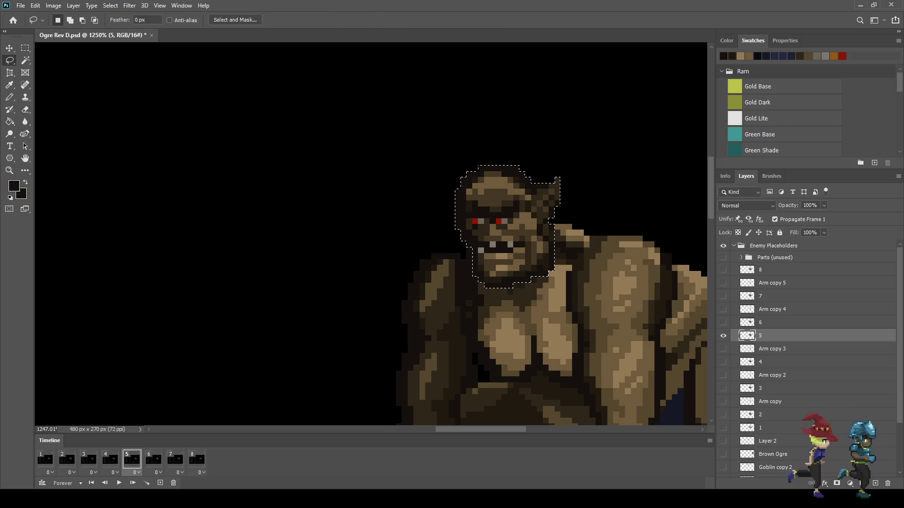
pyautogui.scroll(-5, 593, 255)
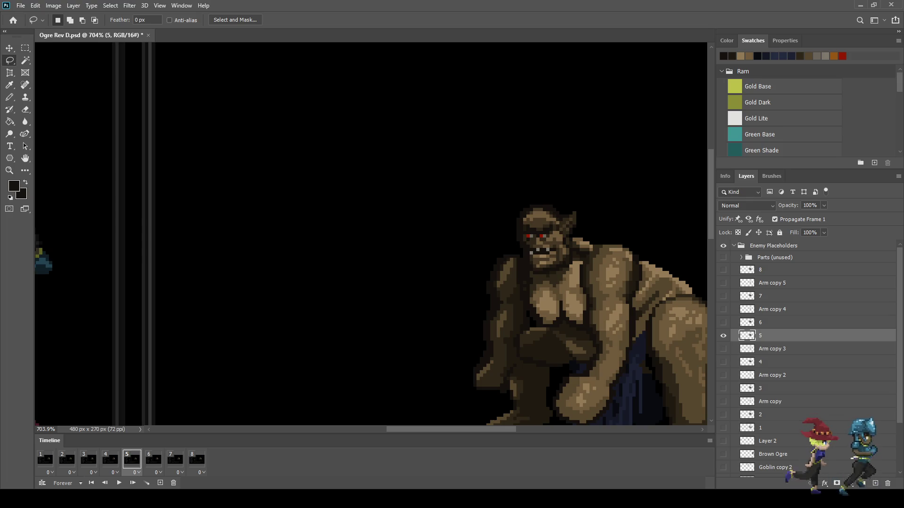
# Select timeline frame 6, then play and stop the animation preview
pyautogui.click(153, 460)
pyautogui.press('space')
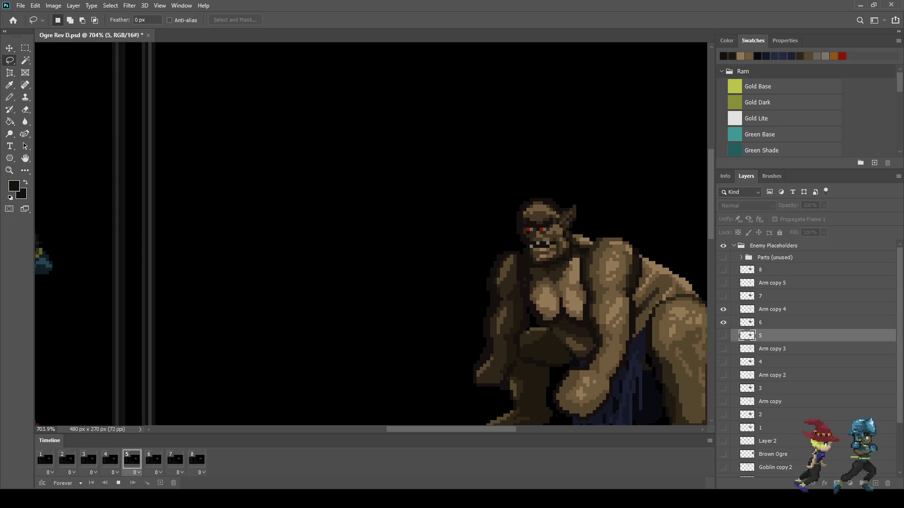
pyautogui.scroll(-2, 631, 306)
pyautogui.scroll(-2, 636, 236)
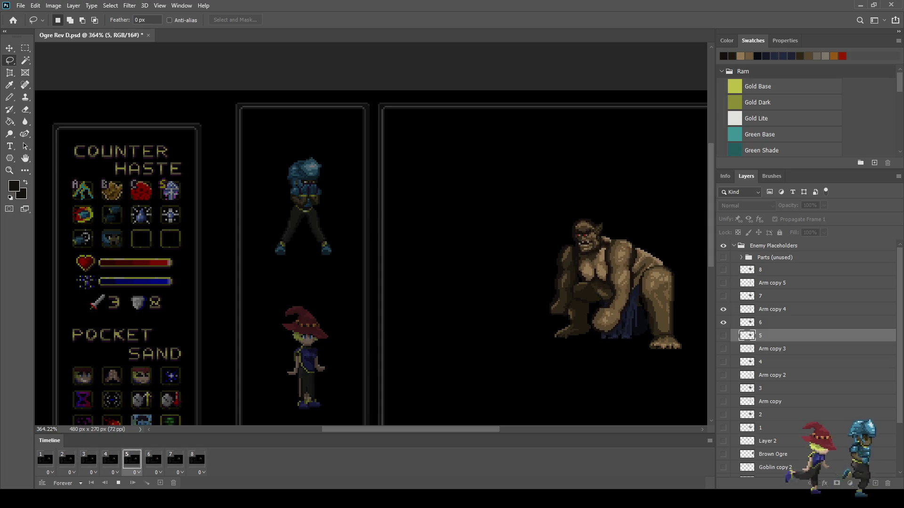
pyautogui.press('space')
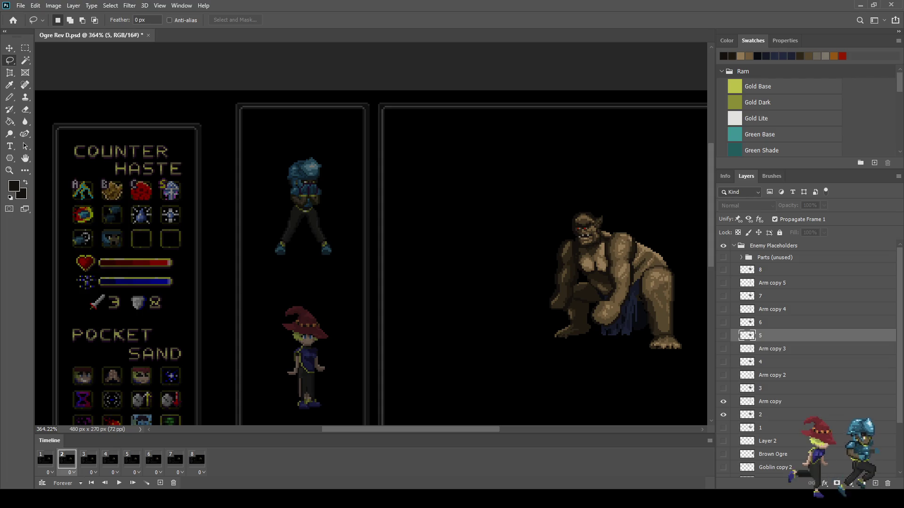
# Replay the animation, stop it, and step forward to frame 6
pyautogui.scroll(-3, 452, 235)
pyautogui.scroll(6, 452, 236)
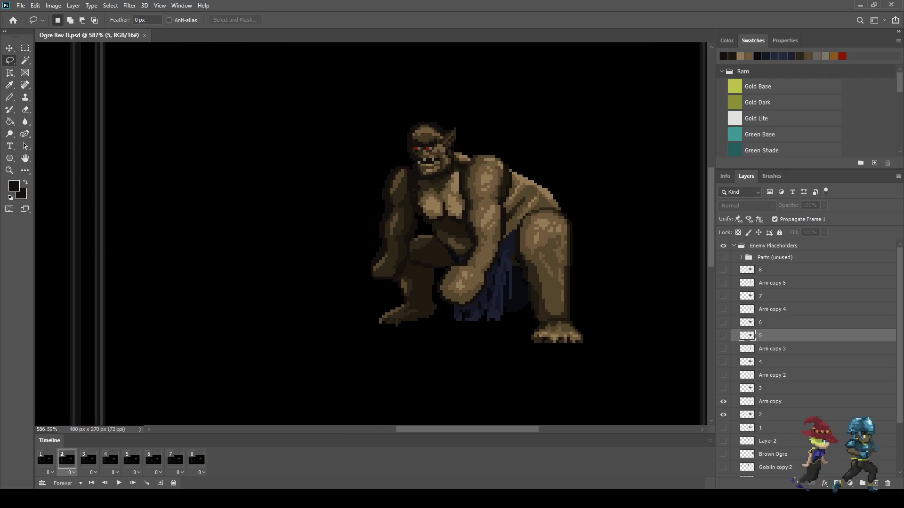
pyautogui.press('space')
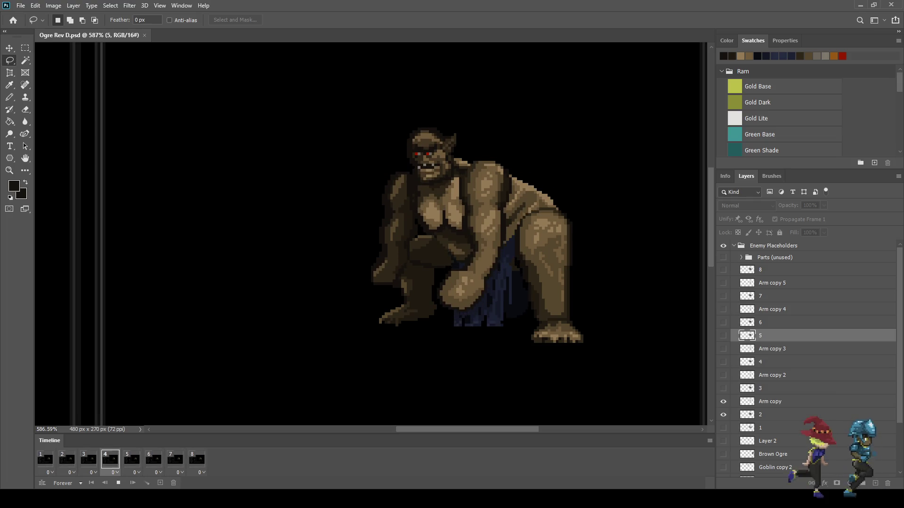
pyautogui.press('space')
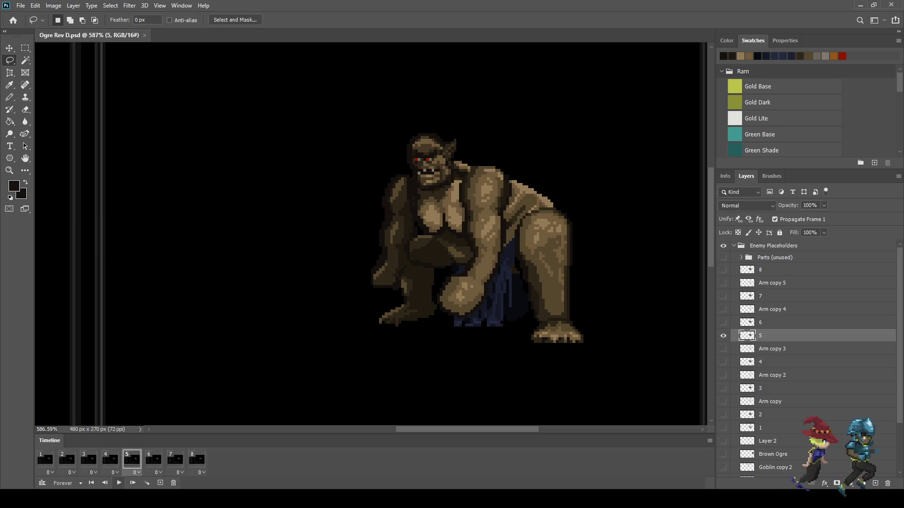
pyautogui.press('space')
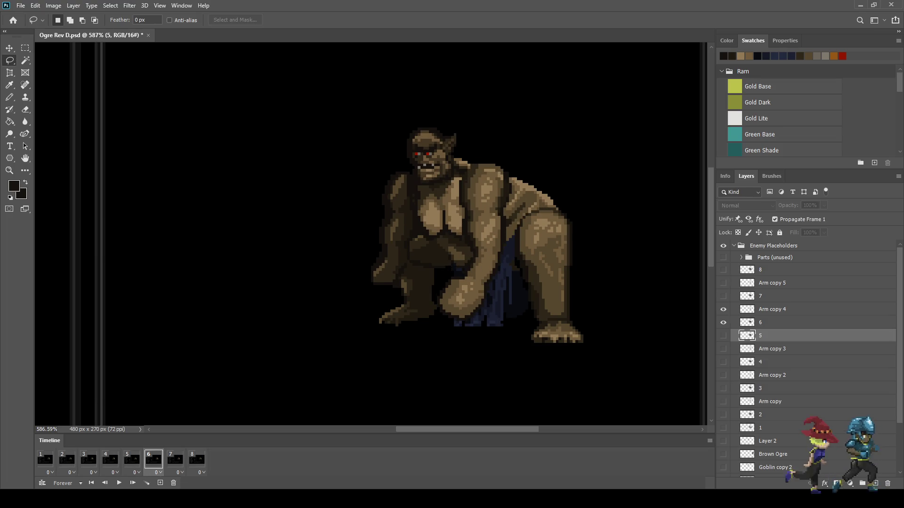
pyautogui.scroll(10, 417, 160)
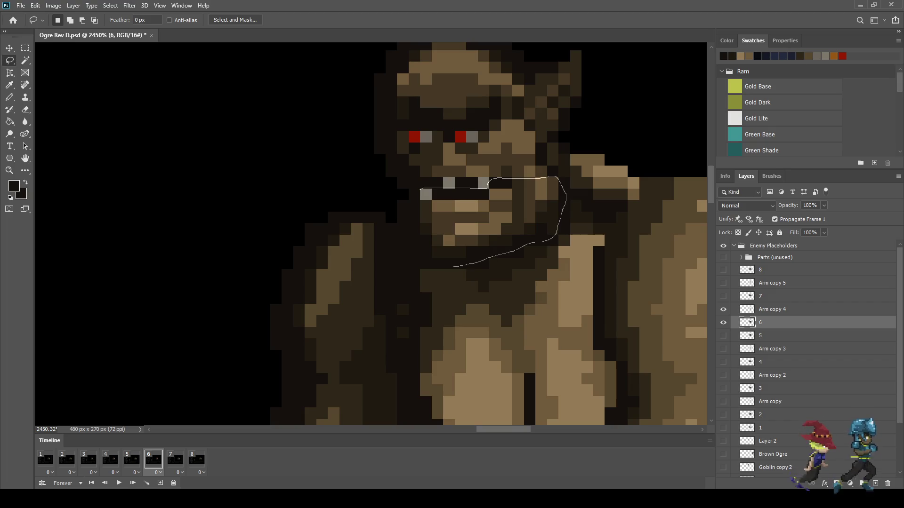
# Select the ogre's mouth and nudge it down one pixel with Free Transform
pyautogui.moveTo(419, 189); pyautogui.dragTo(420, 191)
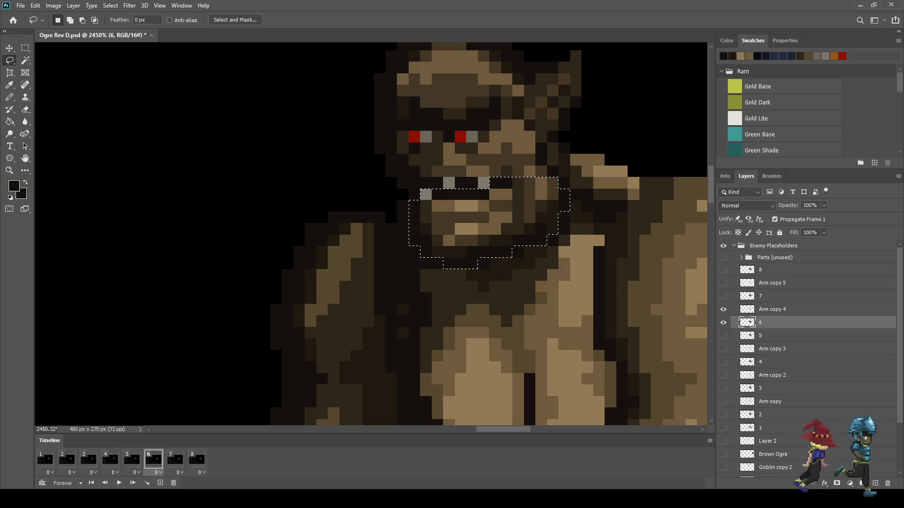
pyautogui.hotkey('ctrl', 't')
pyautogui.press('Down')
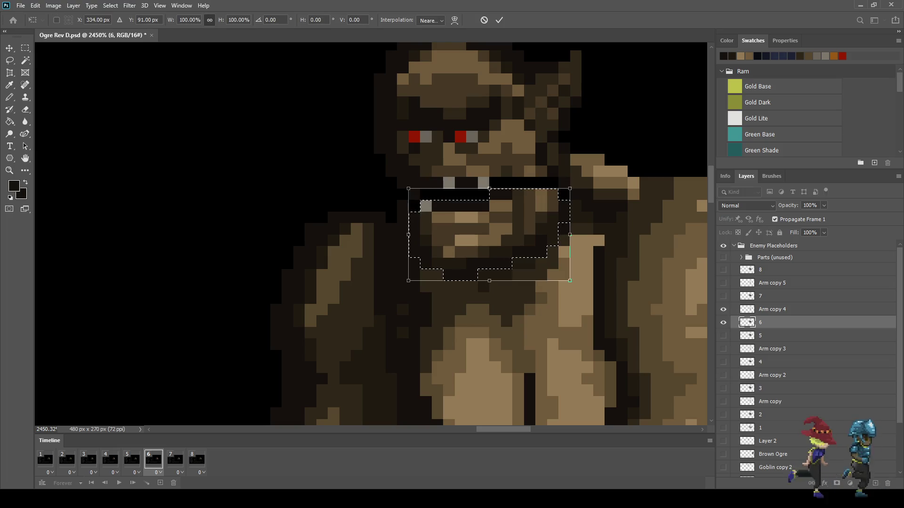
pyautogui.press('Return')
pyautogui.scroll(-3, 560, 155)
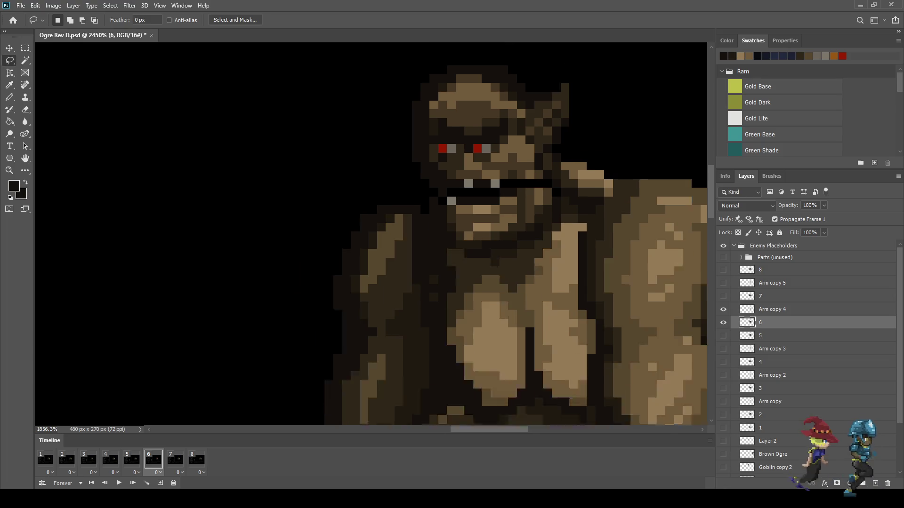
pyautogui.scroll(5, 561, 155)
pyautogui.scroll(1, 349, 139)
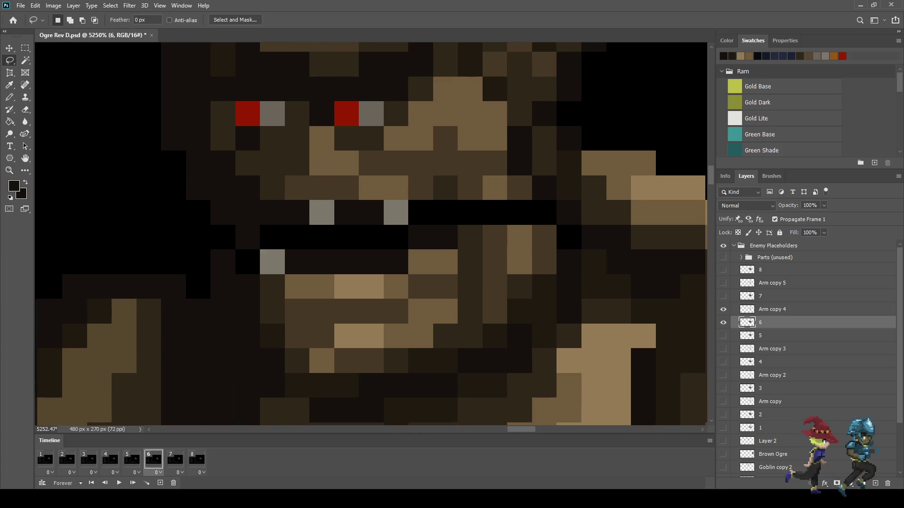
# Sample brown and pencil three black jaw pixels brown, then show frame 5
pyautogui.press('i')
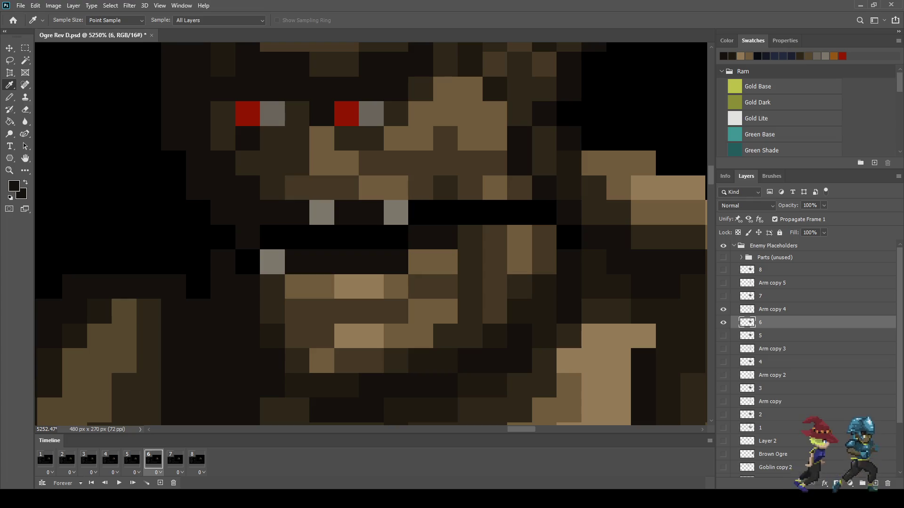
pyautogui.press('b')
pyautogui.click(544, 213)
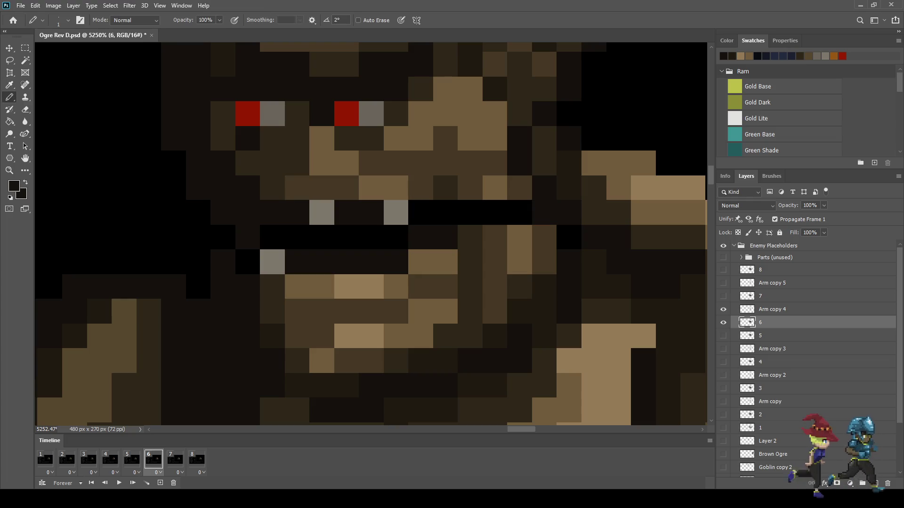
pyautogui.press('i')
pyautogui.press('b')
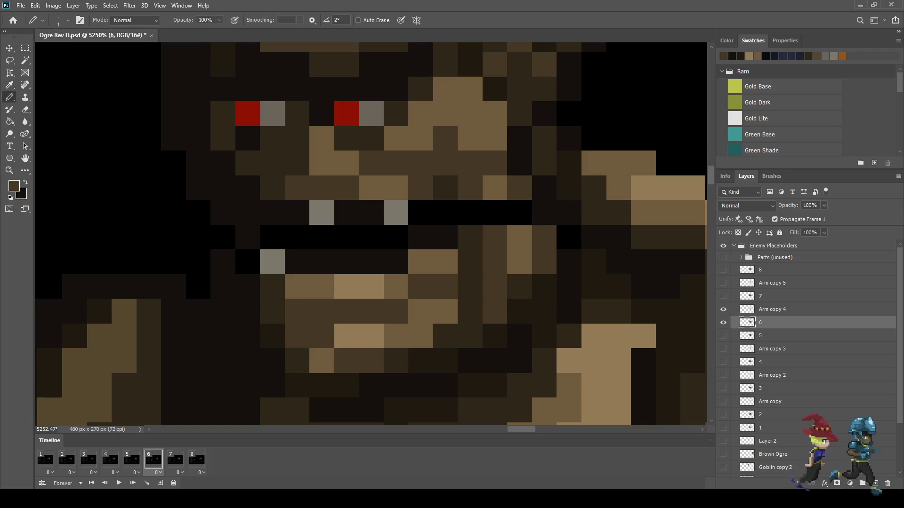
pyautogui.click(520, 213)
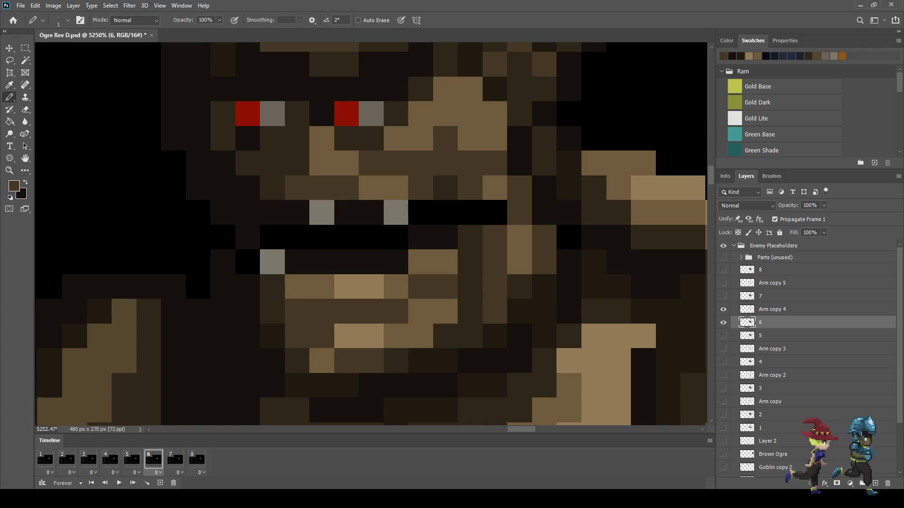
pyautogui.press('i')
pyautogui.press('b')
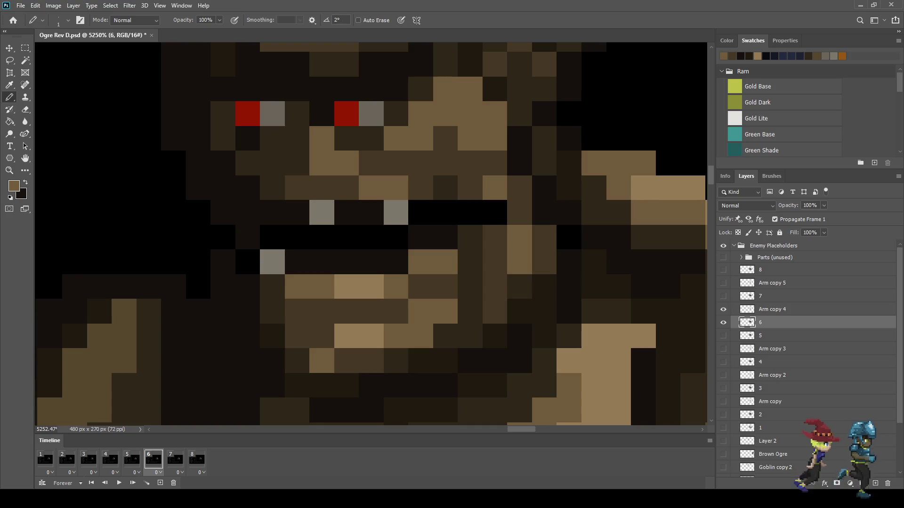
pyautogui.click(494, 212)
pyautogui.scroll(-5, 495, 213)
pyautogui.scroll(-4, 499, 233)
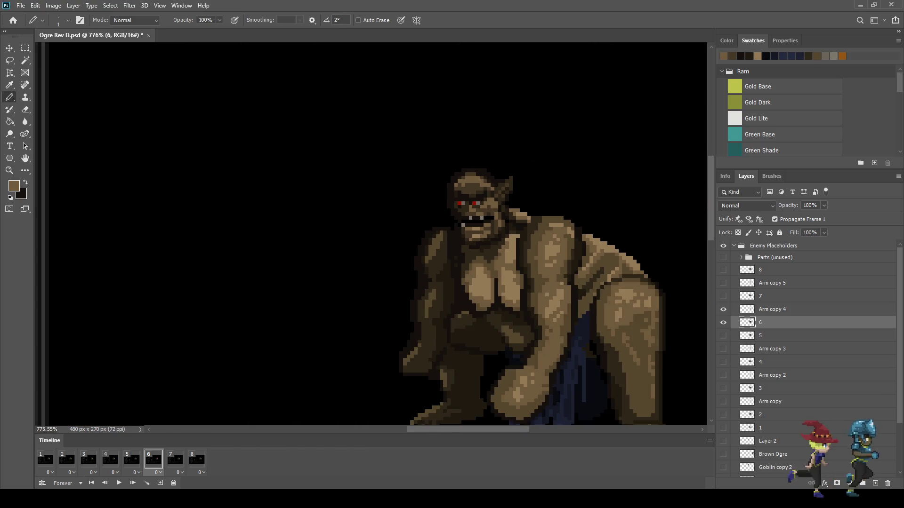
pyautogui.scroll(-1, 499, 212)
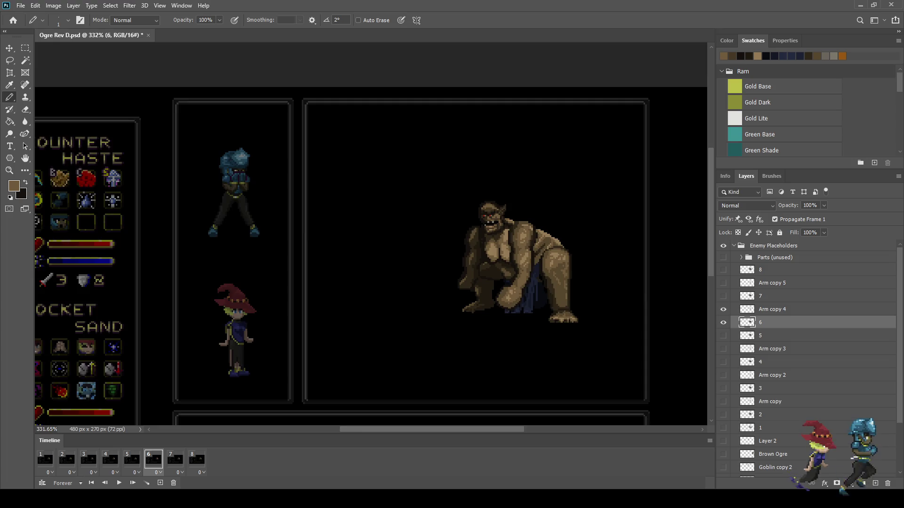
pyautogui.scroll(4, 506, 212)
pyautogui.press('Left')
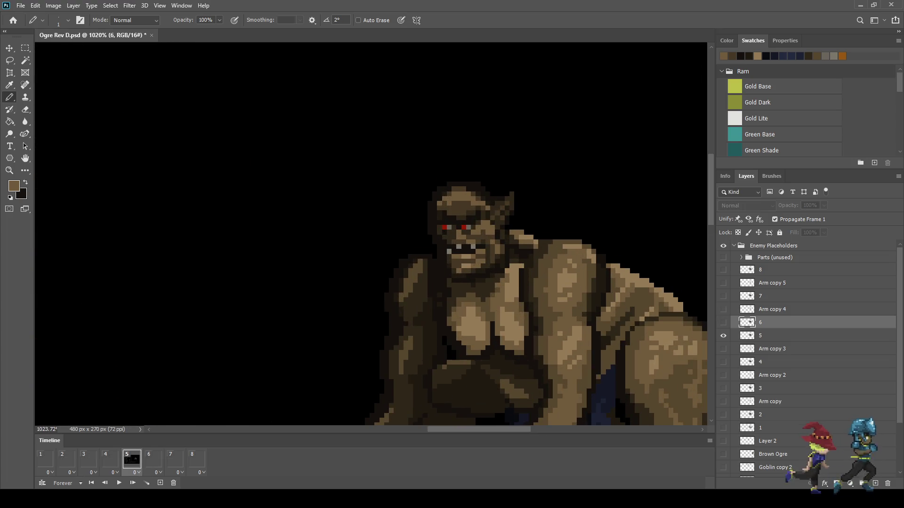
# Flip between frames 5 and 6 to compare poses, ending on frame 6
pyautogui.press('Right')
pyautogui.press('Left')
pyautogui.press('Right')
pyautogui.press('Left')
pyautogui.press('Right')
pyautogui.press('Left')
pyautogui.press('Right')
pyautogui.press('Left')
pyautogui.press('Right')
pyautogui.press('Left')
pyautogui.press('Right')
pyautogui.press('Left')
pyautogui.press('Right')
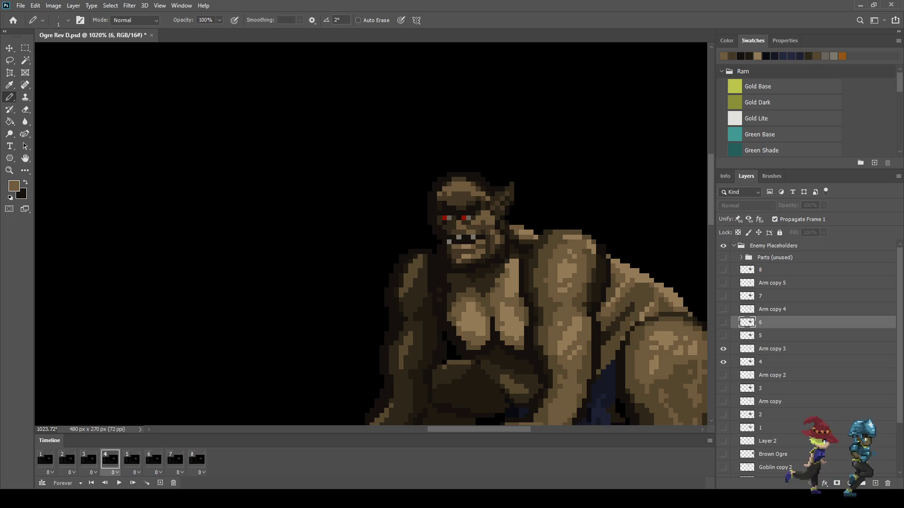
pyautogui.press('Left')
pyautogui.press('Right')
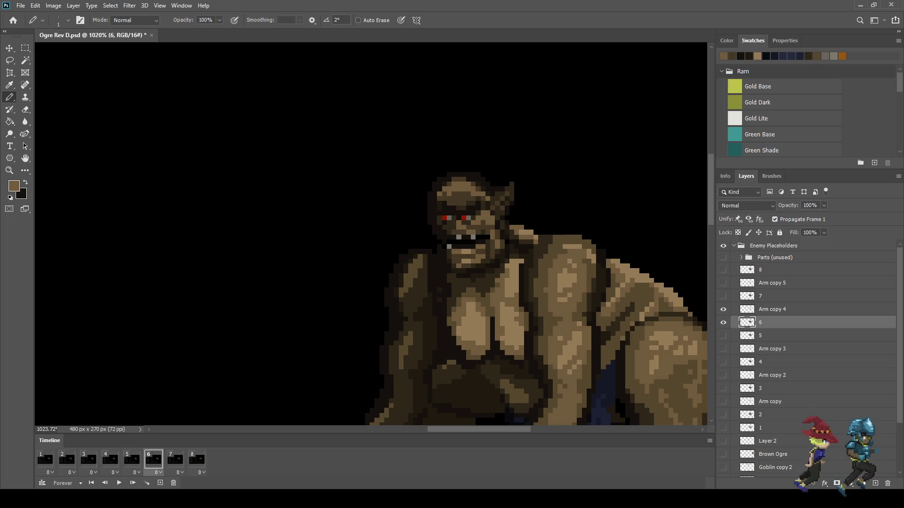
pyautogui.scroll(5, 516, 177)
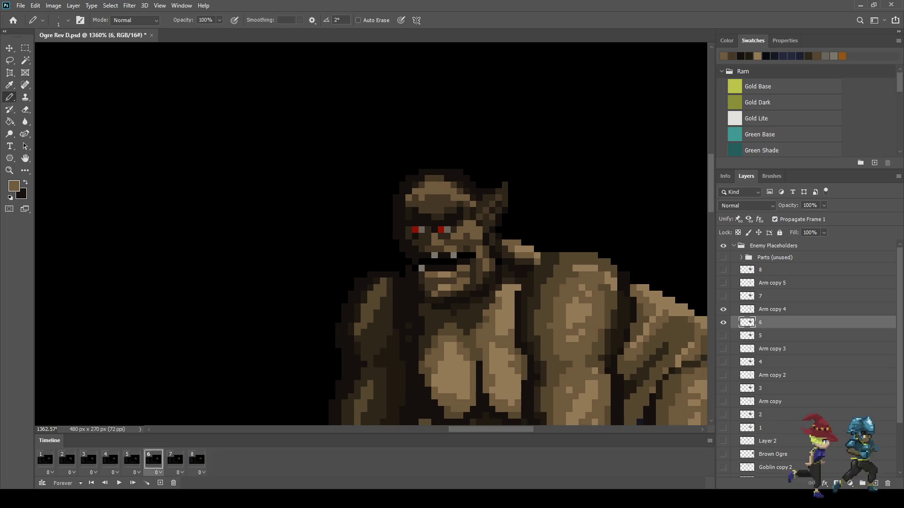
# Lasso the ogre's right ear, nudge it down one pixel, and fit the screen
pyautogui.press('l')
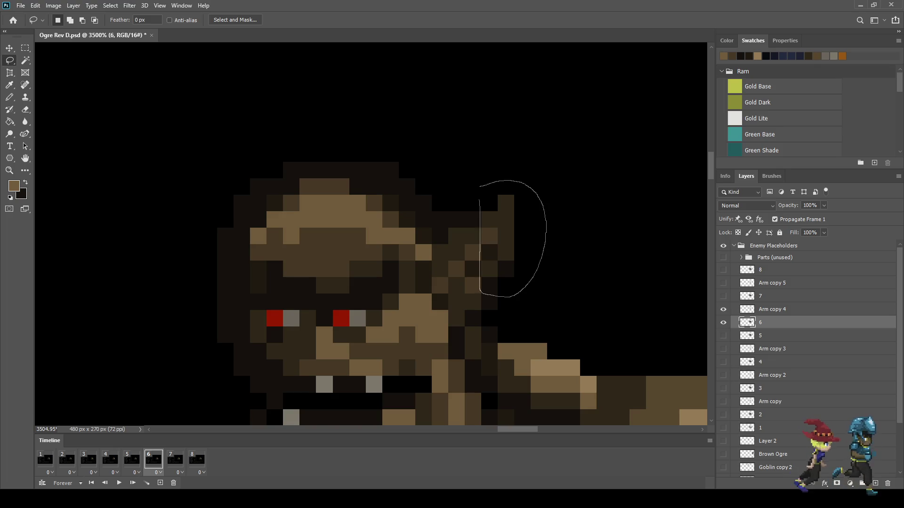
pyautogui.hotkey('ctrl', 'Down')
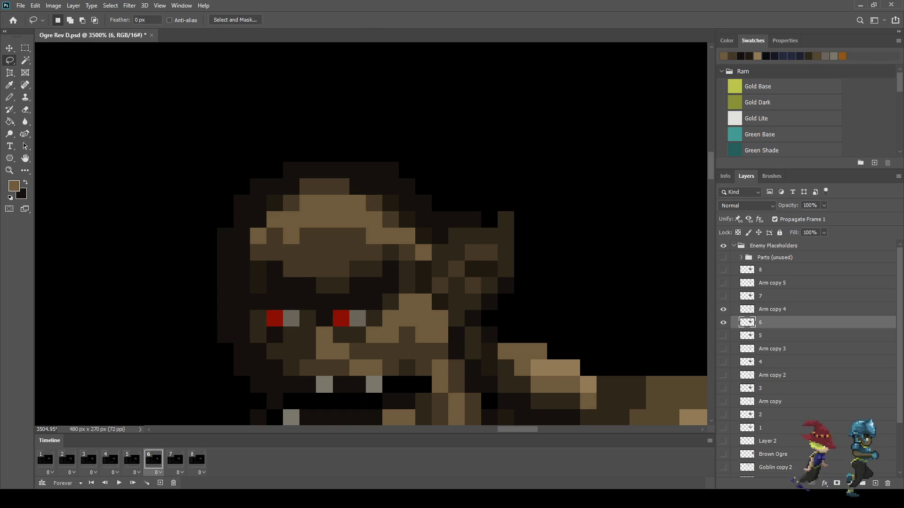
pyautogui.hotkey('ctrl', '0')
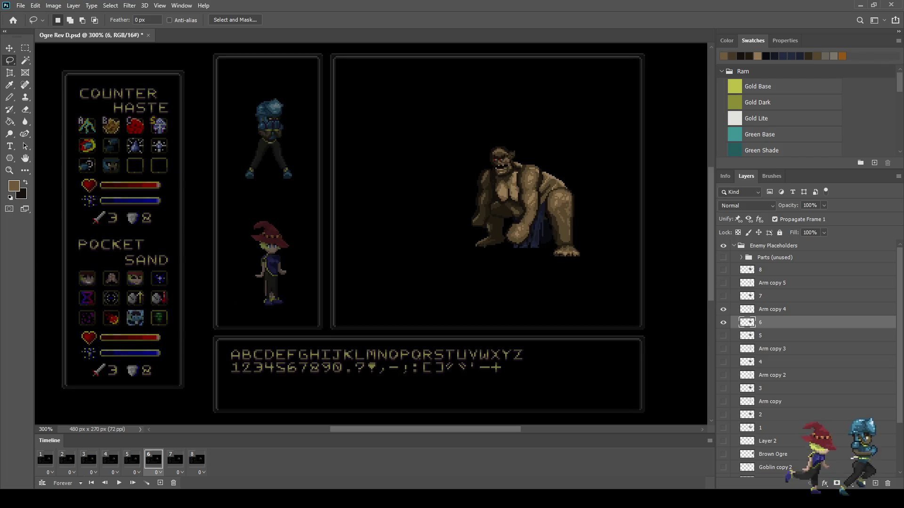
# Preview the animation, save the document, and step to frame 6
pyautogui.press('space')
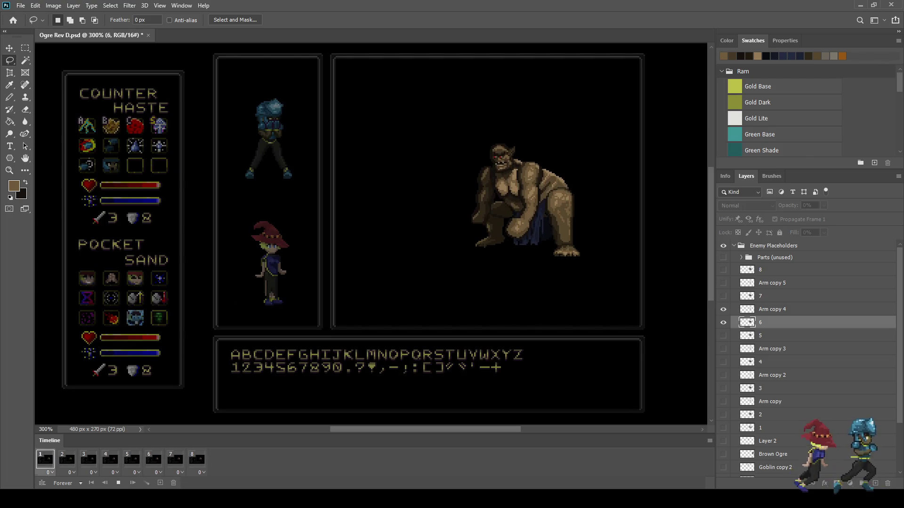
pyautogui.scroll(3, 522, 103)
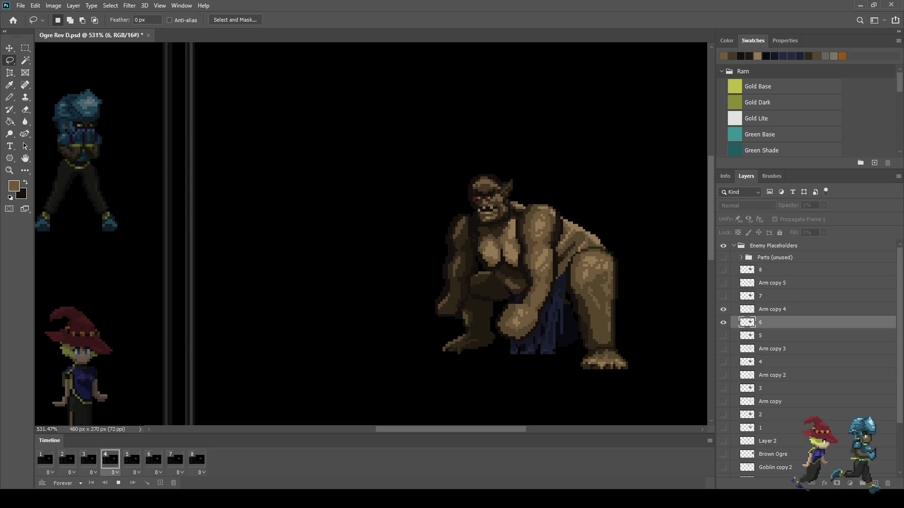
pyautogui.hotkey('ctrl', 's')
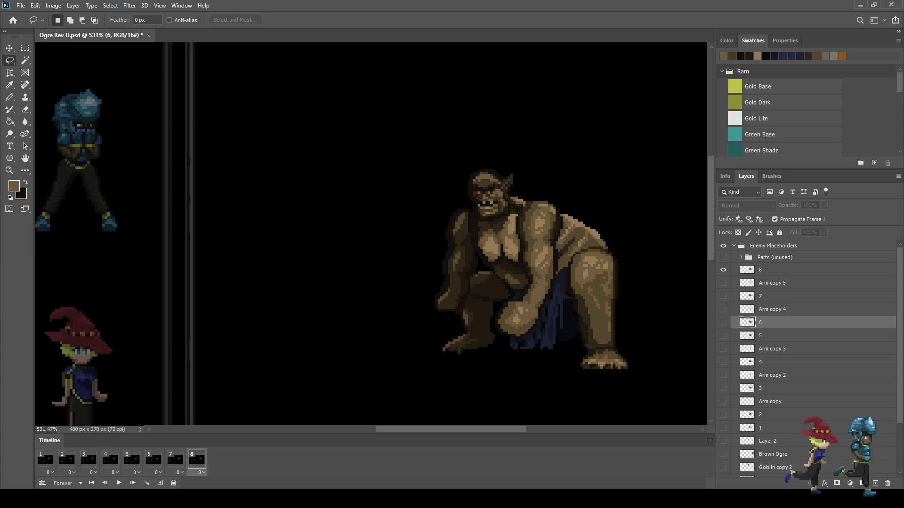
pyautogui.press('space')
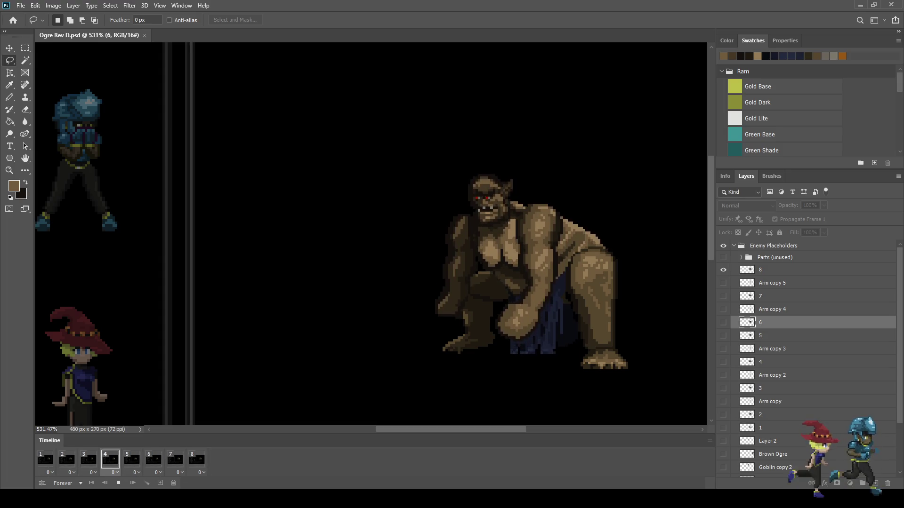
pyautogui.press('space')
pyautogui.press('Right')
pyautogui.press('Right')
pyautogui.press('Right')
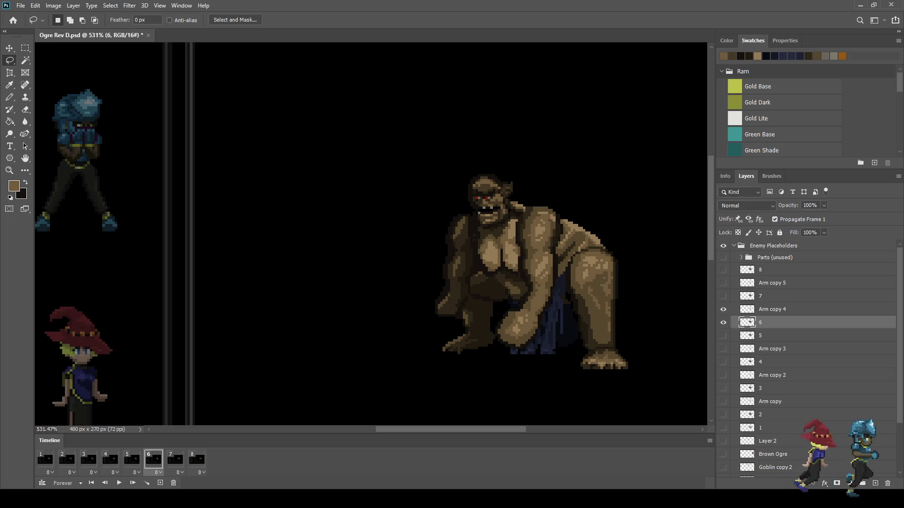
# On the Arm copy 4 layer, darken two ogre arm pixels with sampled dark brown
pyautogui.click(772, 309)
pyautogui.scroll(10, 542, 330)
pyautogui.press('i')
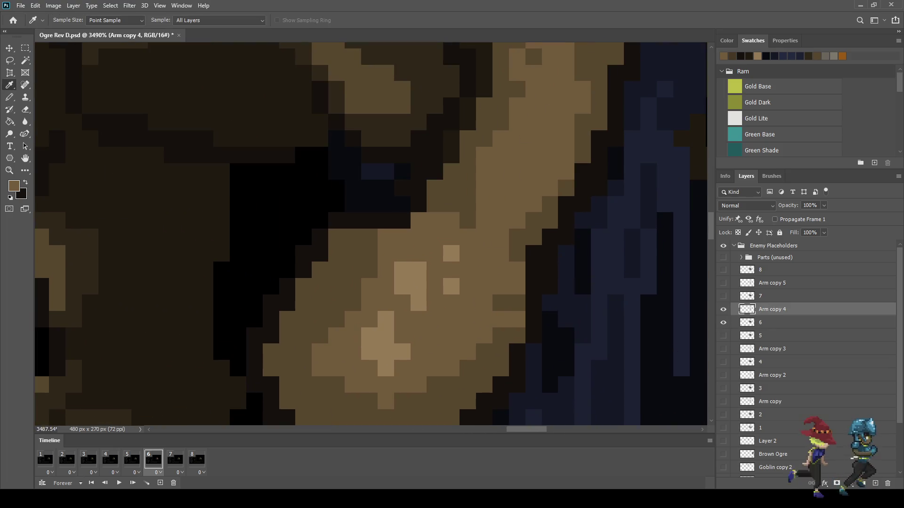
pyautogui.press('b')
pyautogui.click(517, 319)
pyautogui.click(501, 319)
pyautogui.scroll(-5, 508, 320)
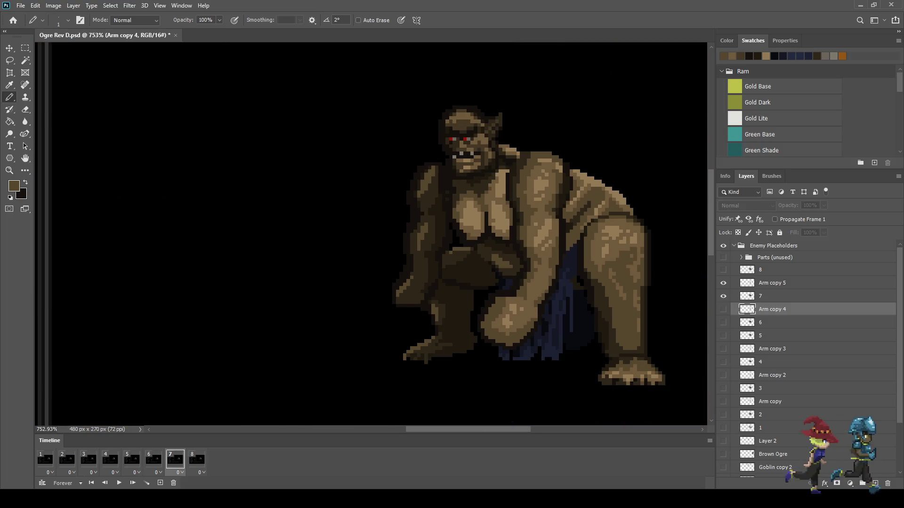
pyautogui.scroll(-5, 509, 319)
# Play and stop the animation several times to check the arm change
pyautogui.press('space')
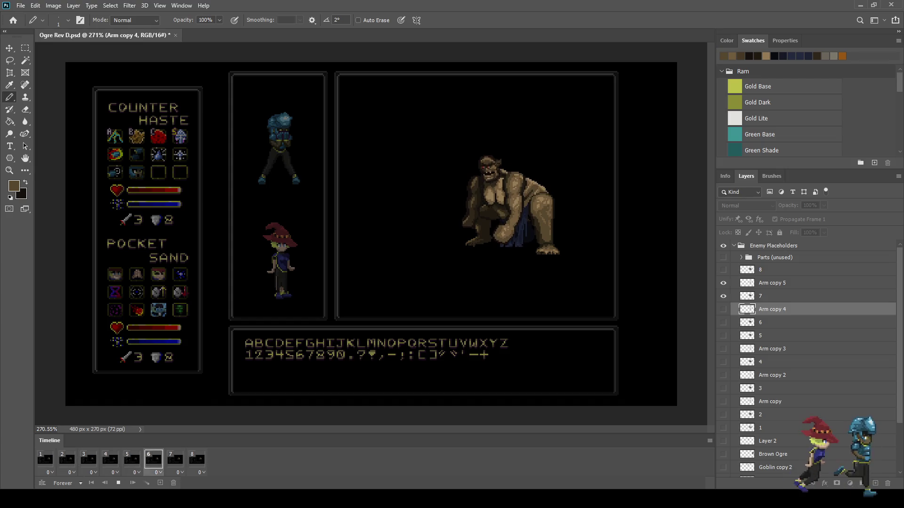
pyautogui.scroll(3, 525, 183)
pyautogui.press('space')
pyautogui.scroll(6, 518, 256)
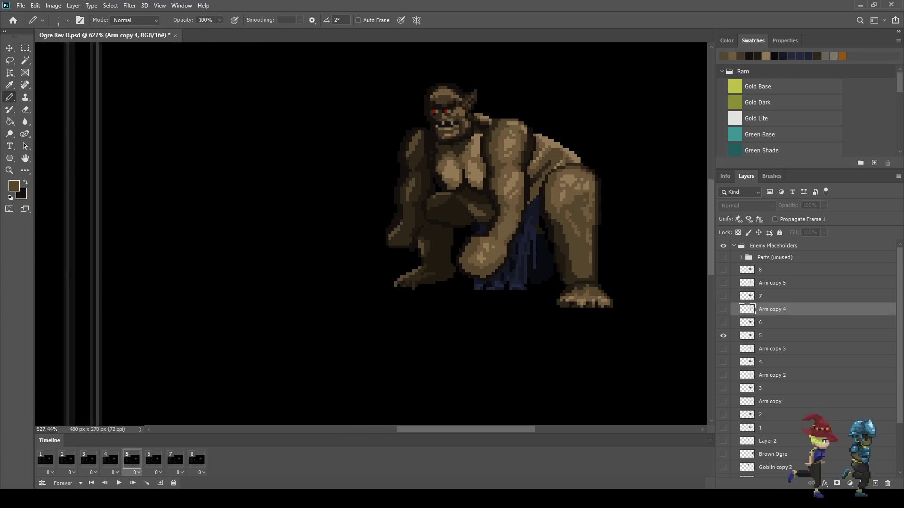
pyautogui.scroll(3, 492, 256)
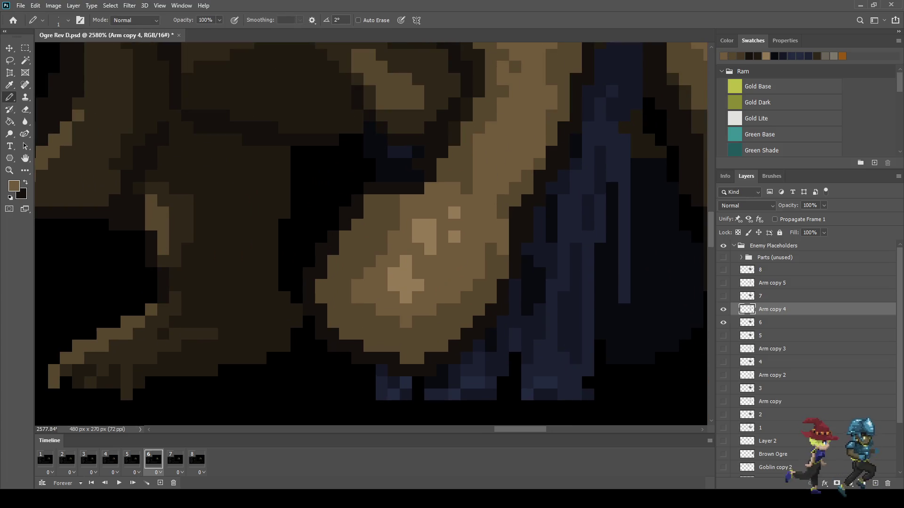
pyautogui.scroll(-3, 549, 226)
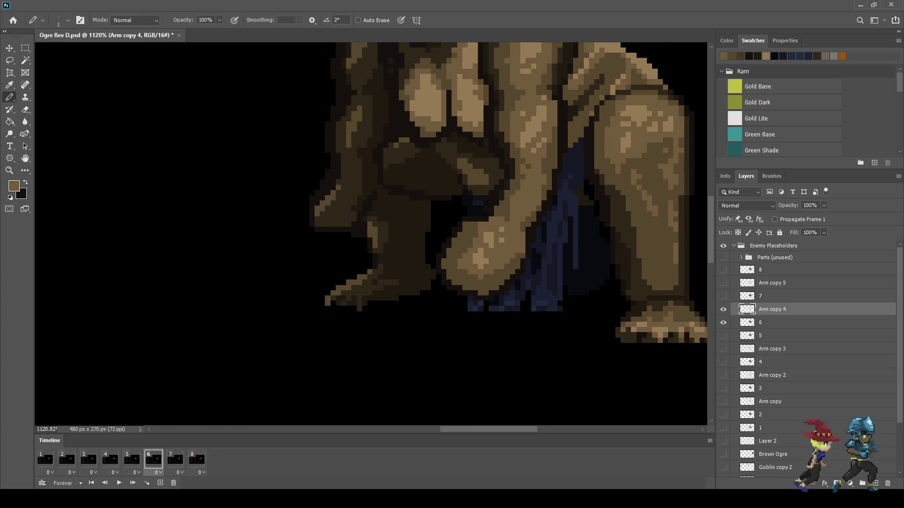
pyautogui.press('space')
pyautogui.scroll(-3, 564, 231)
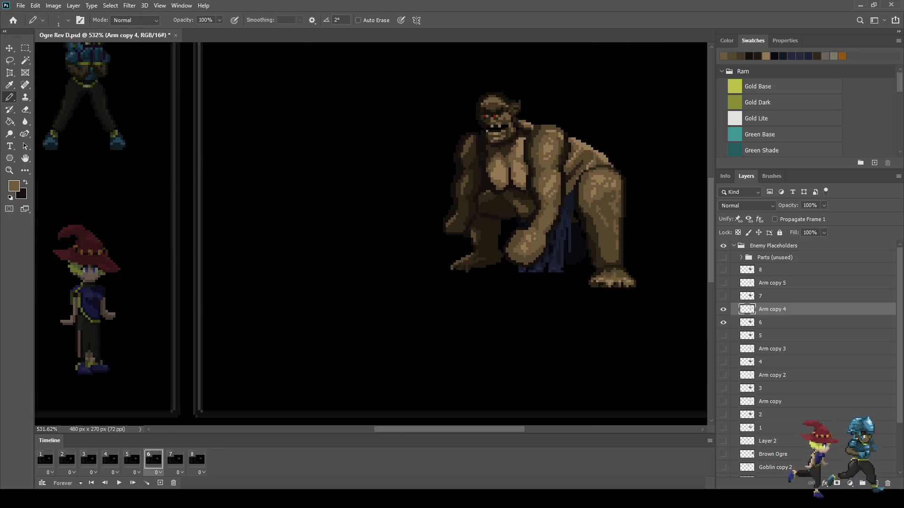
pyautogui.scroll(-3, 564, 231)
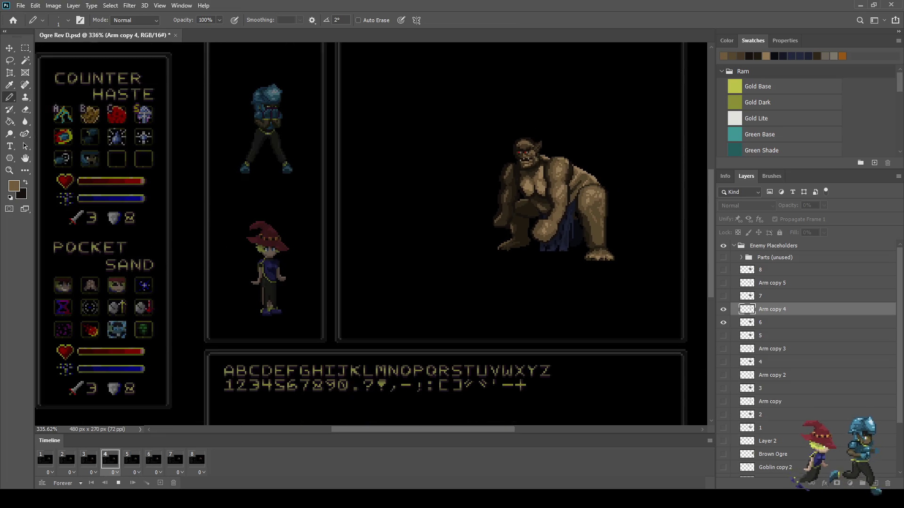
pyautogui.scroll(3, 518, 183)
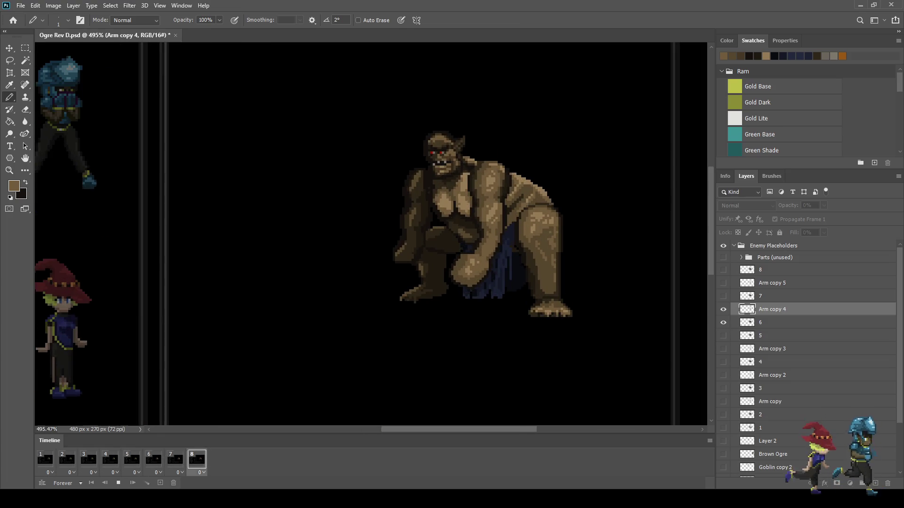
pyautogui.press('space')
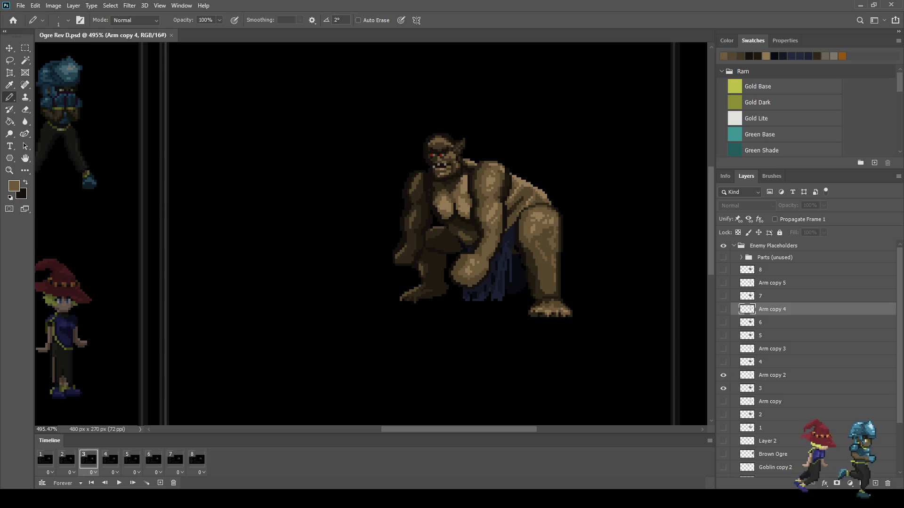
pyautogui.press('space')
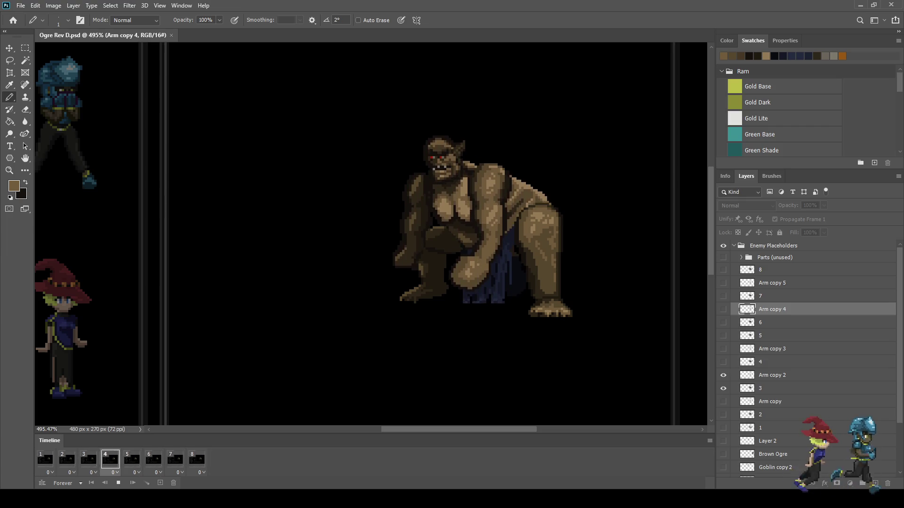
pyautogui.press('space')
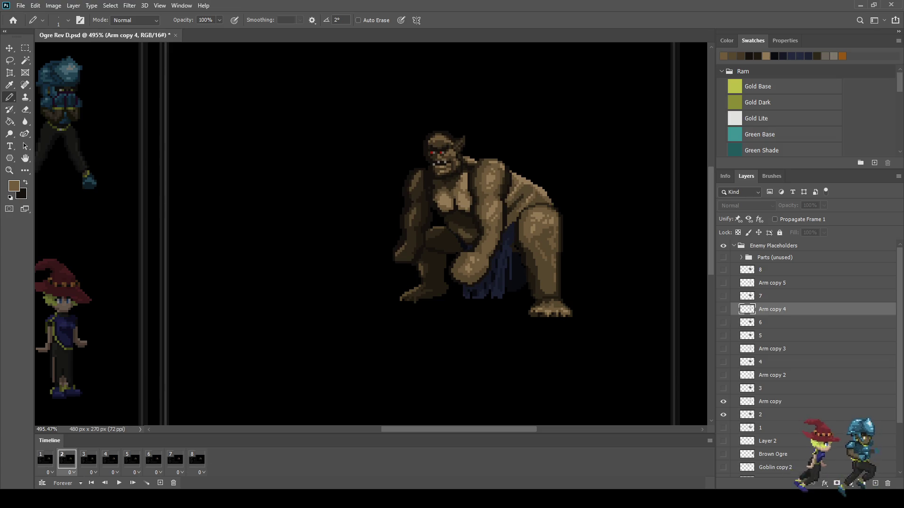
pyautogui.scroll(2, 445, 186)
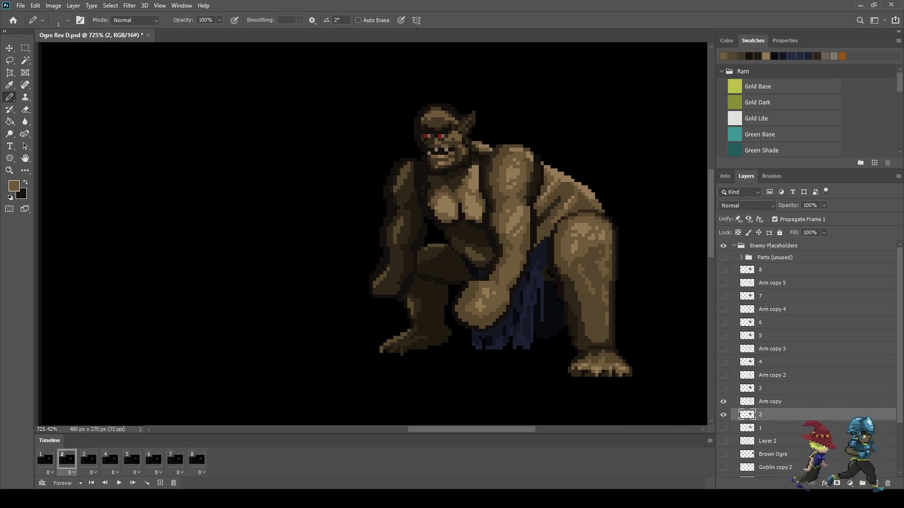
# Lasso the ogre's left chest muscle and shift it one pixel right
pyautogui.press('l')
pyautogui.scroll(5, 460, 205)
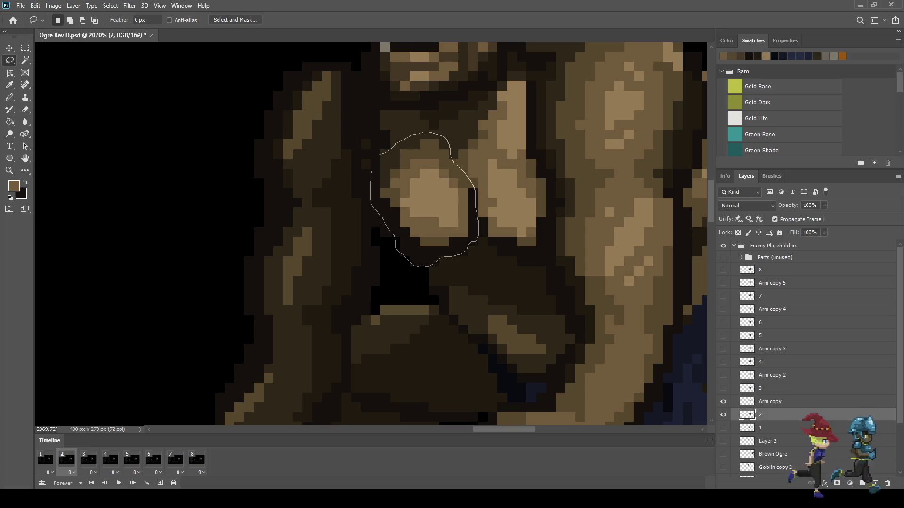
pyautogui.moveTo(374, 158); pyautogui.dragTo(377, 153)
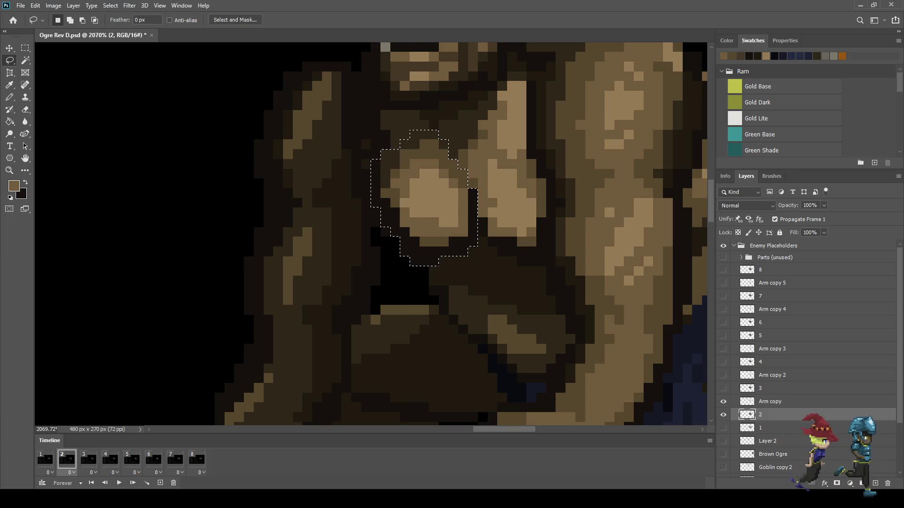
pyautogui.hotkey('ctrl', 't')
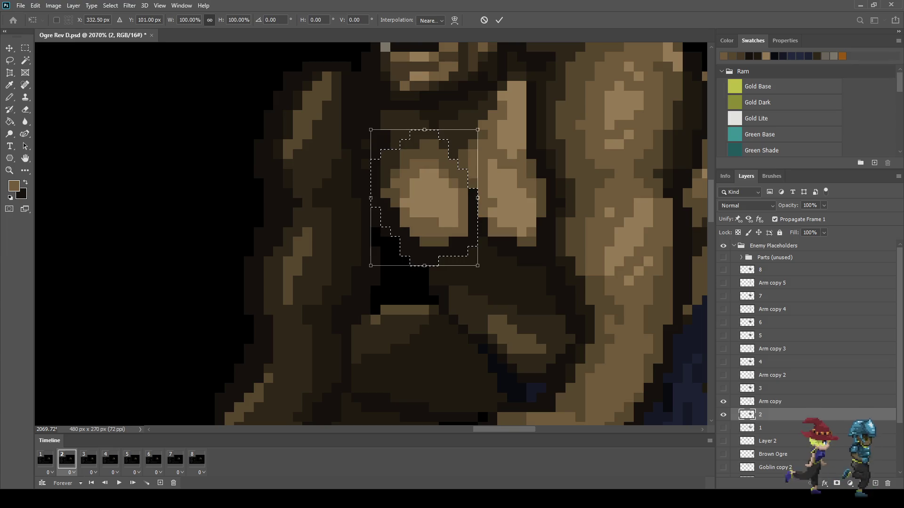
pyautogui.press('Right')
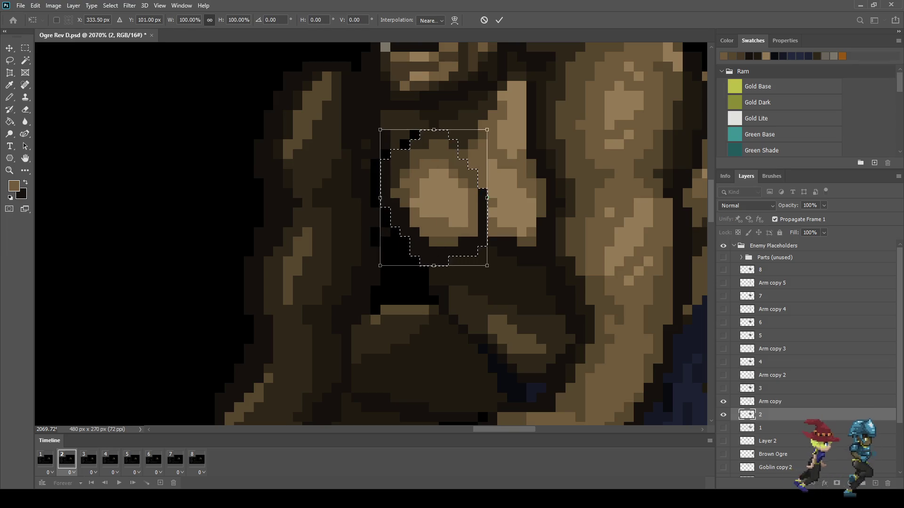
pyautogui.click(500, 20)
pyautogui.hotkey('ctrl', 'd')
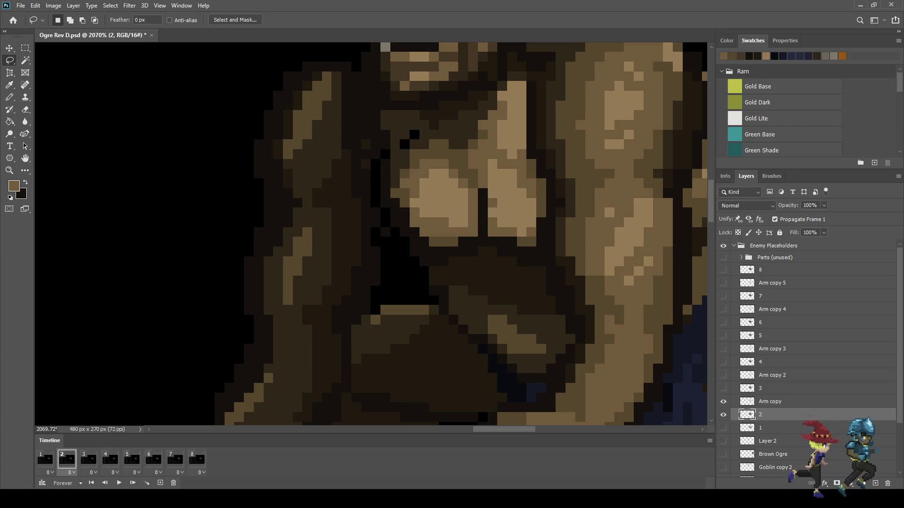
pyautogui.scroll(2, 405, 152)
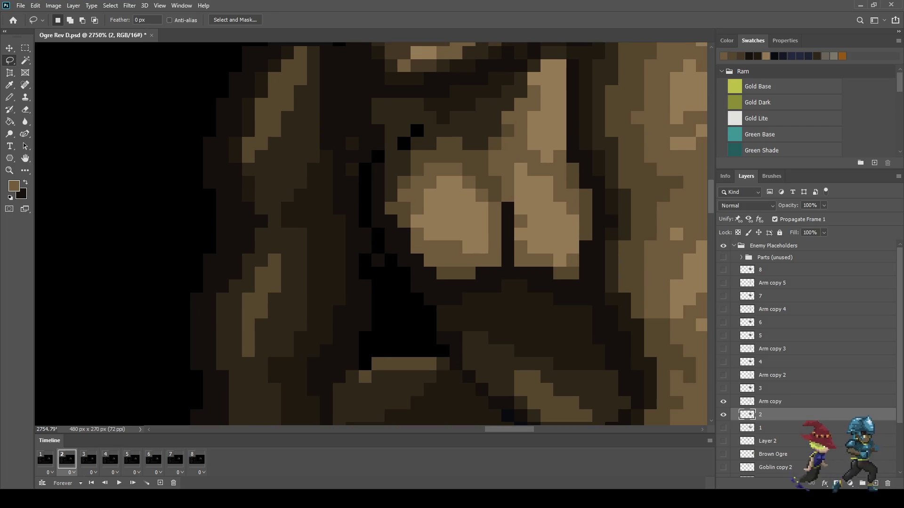
# Paint the exposed black pixels and the column below the chest dark brown
pyautogui.press('i')
pyautogui.press('b')
pyautogui.click(404, 144)
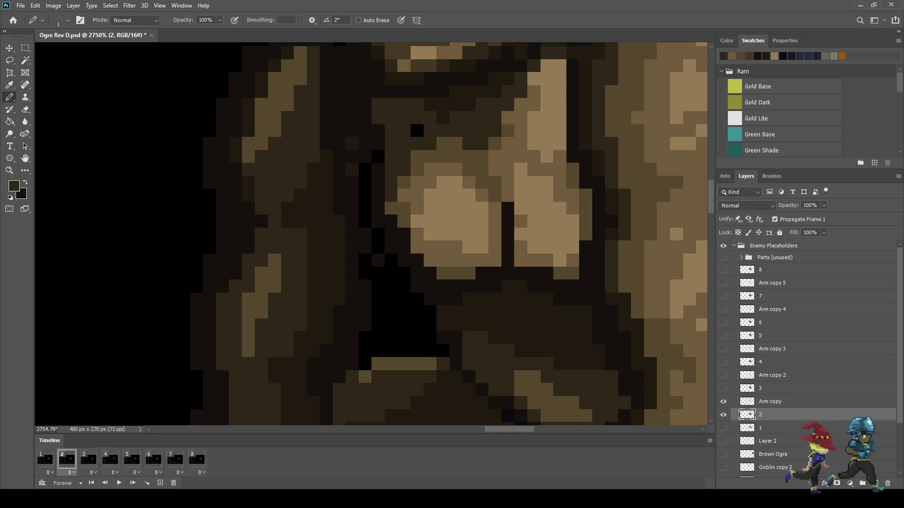
pyautogui.press('i')
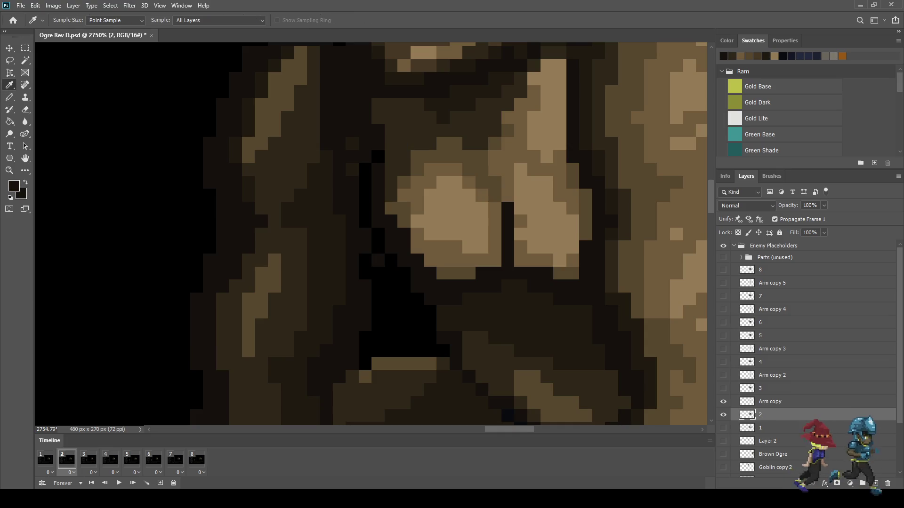
pyautogui.press('b')
pyautogui.click(378, 156)
pyautogui.moveTo(365, 168); pyautogui.dragTo(378, 248)
pyautogui.scroll(-8, 377, 247)
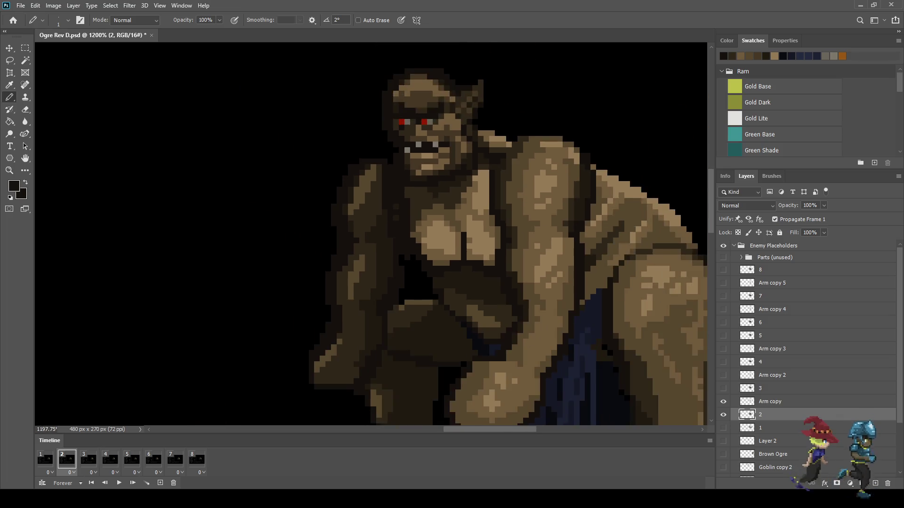
# Preview the animation, then compare frames 1 to 3, returning to frame 2
pyautogui.press('space')
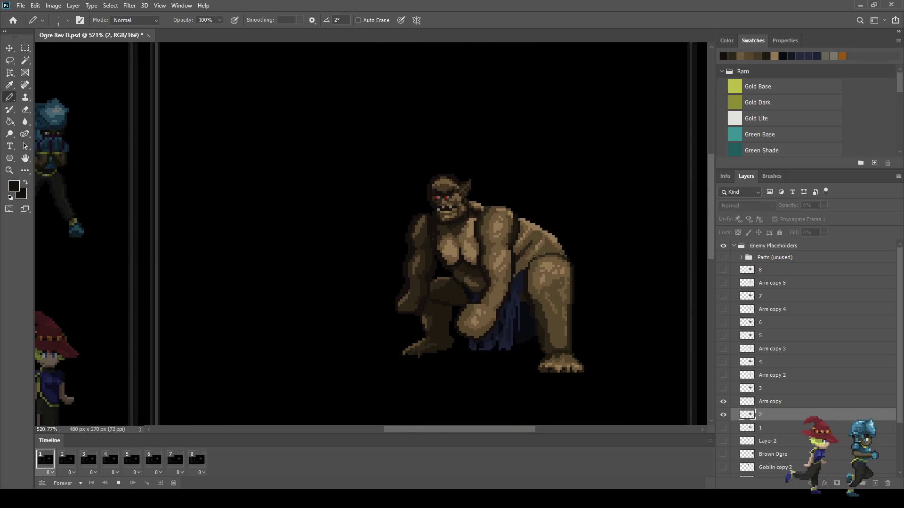
pyautogui.scroll(-1, 491, 264)
pyautogui.scroll(-1, 491, 264)
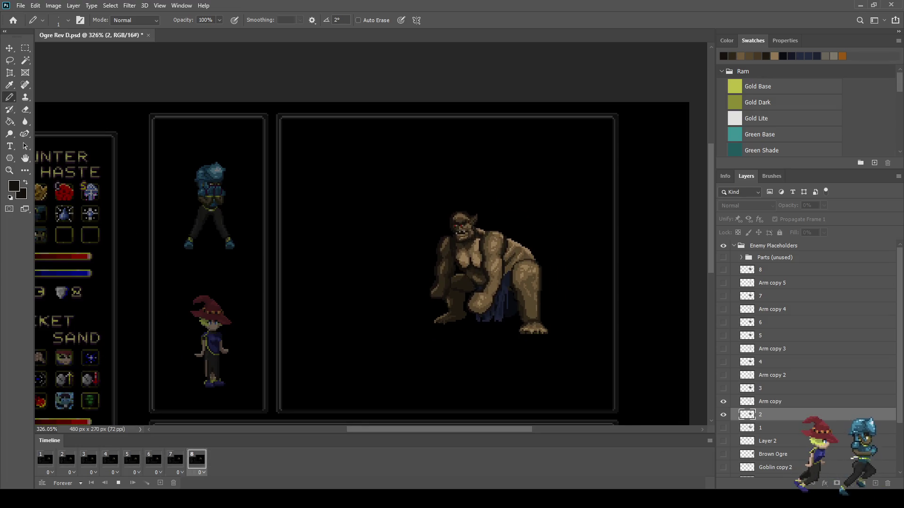
pyautogui.press('space')
pyautogui.scroll(1, 503, 255)
pyautogui.click(66, 460)
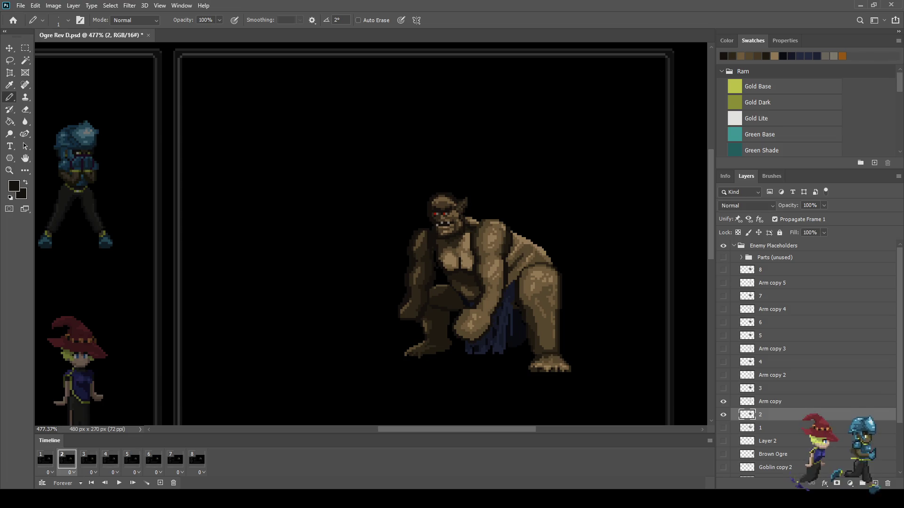
pyautogui.scroll(1, 471, 246)
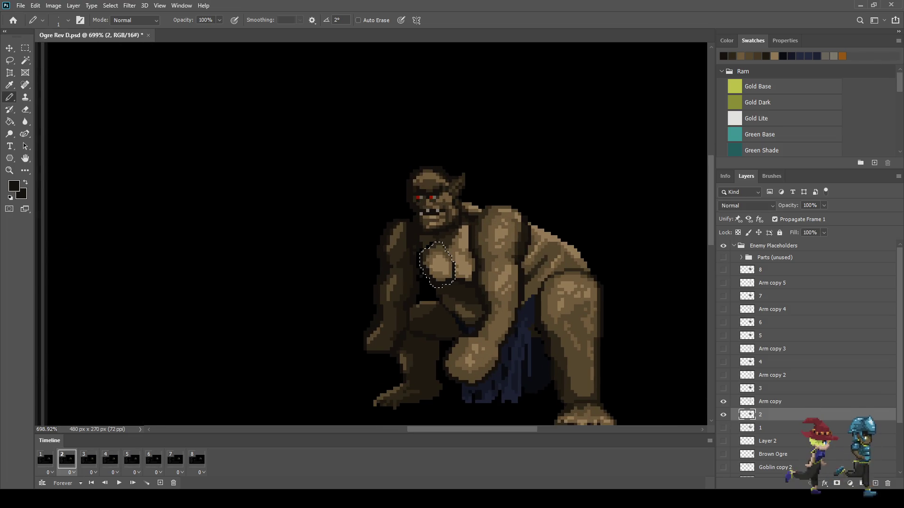
pyautogui.scroll(2, 441, 255)
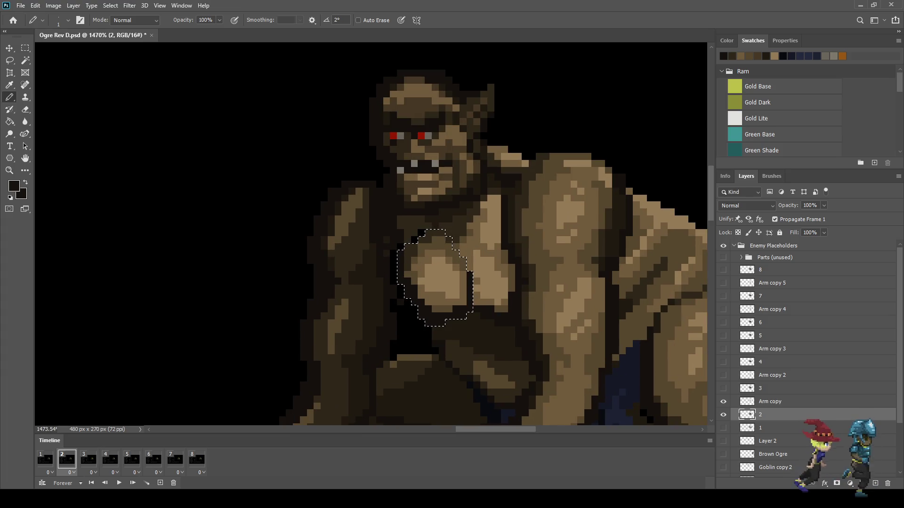
pyautogui.click(45, 459)
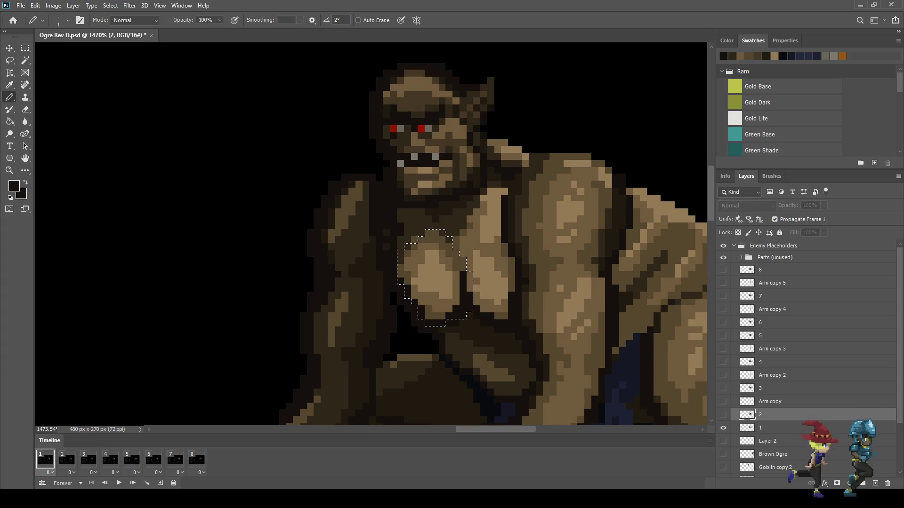
pyautogui.click(66, 459)
pyautogui.click(88, 460)
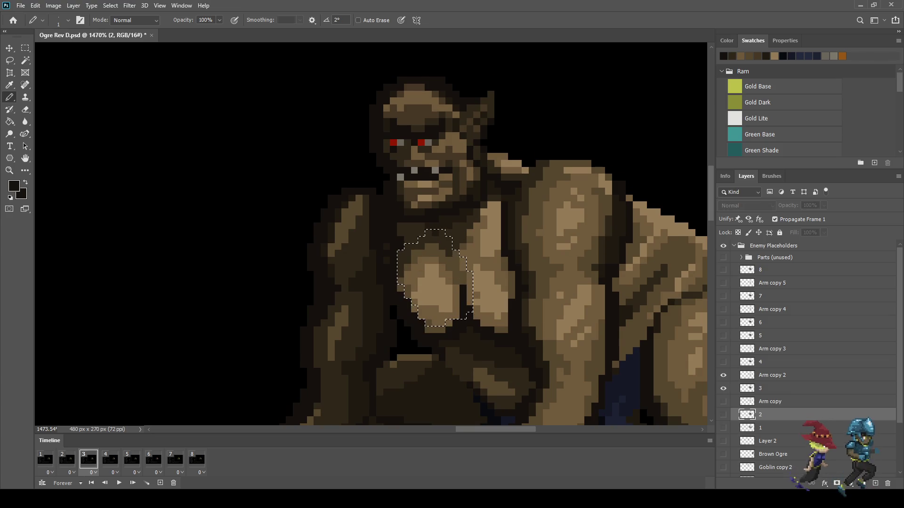
pyautogui.click(67, 459)
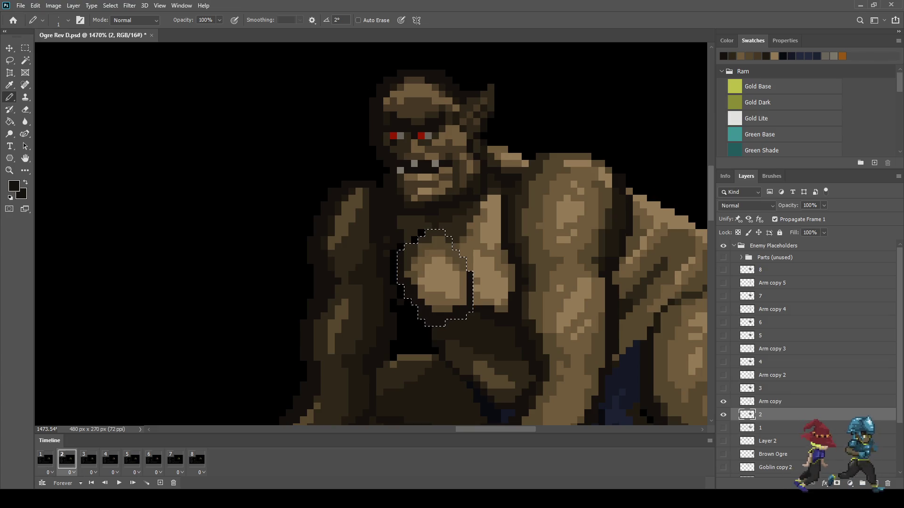
# Nudge the chest pixels up one pixel and play the animation in full-layout view
pyautogui.hotkey('ctrl', 'Up')
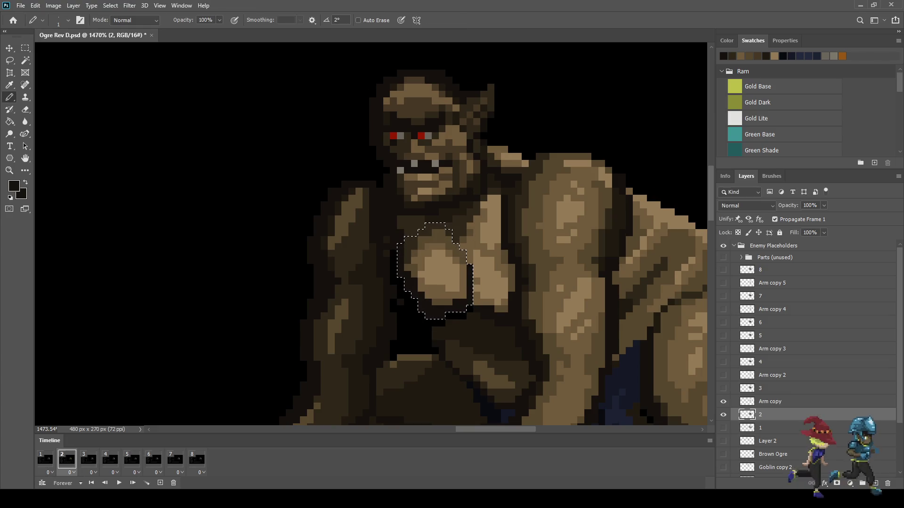
pyautogui.press('space')
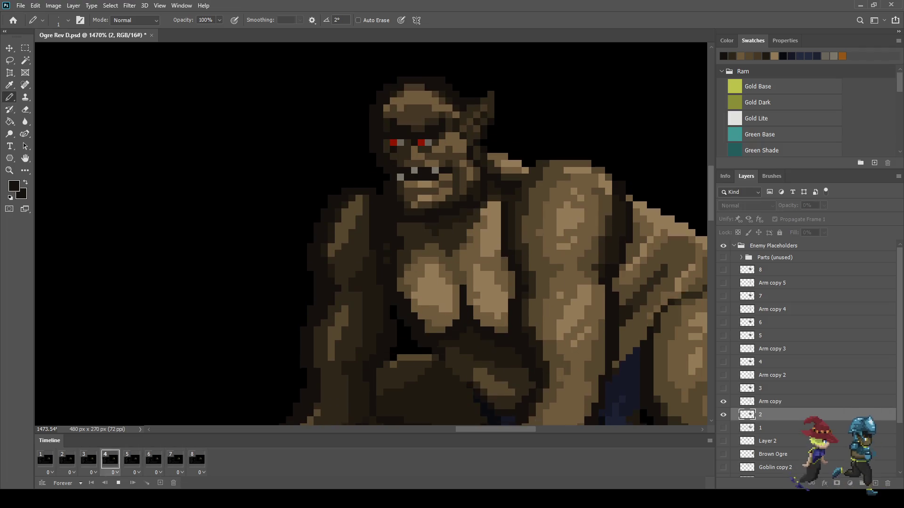
pyautogui.hotkey('ctrl', '1')
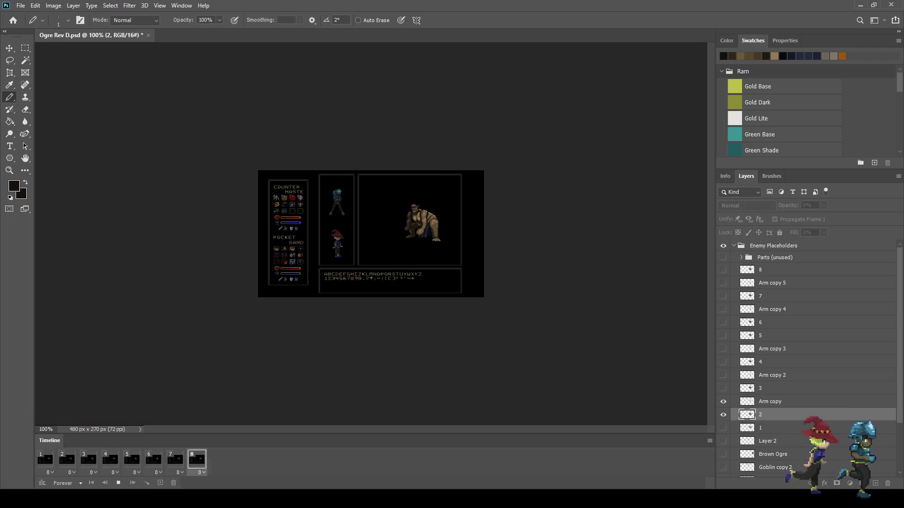
pyautogui.hotkey('ctrl', '+')
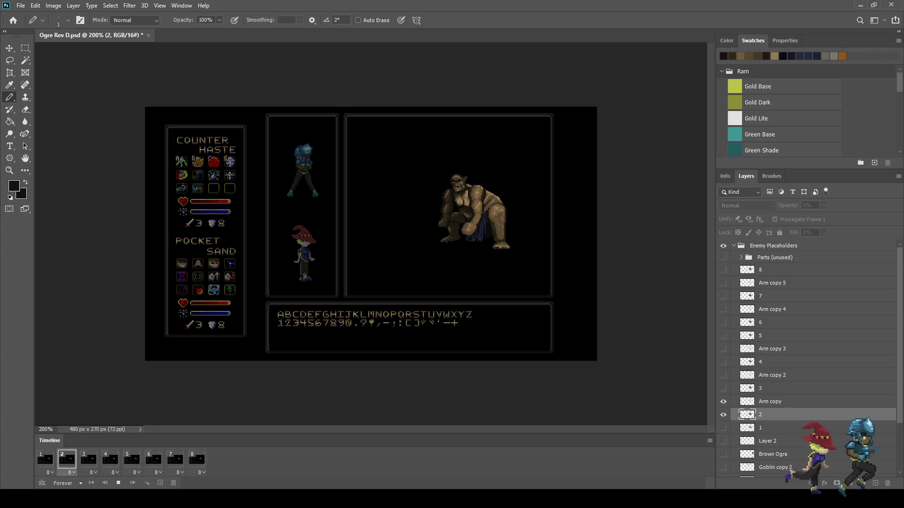
pyautogui.scroll(1, 371, 234)
pyautogui.scroll(5, 454, 198)
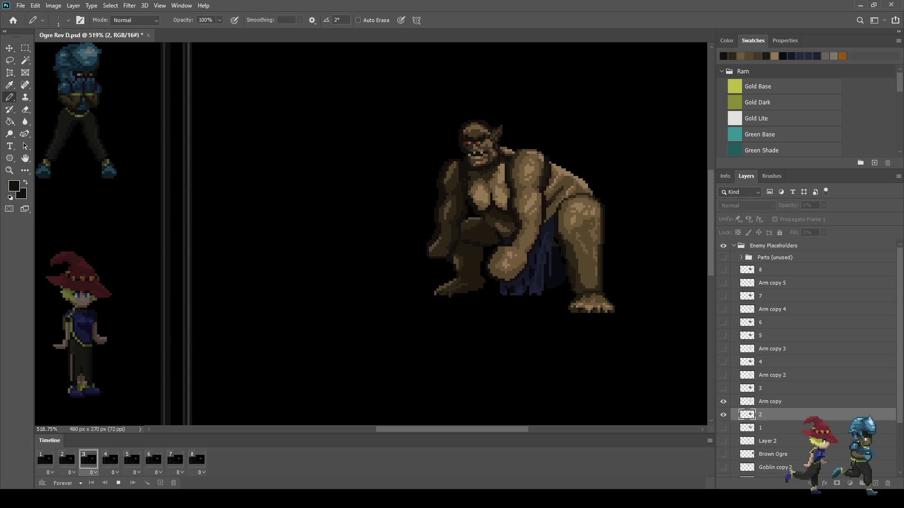
pyautogui.scroll(-2, 537, 186)
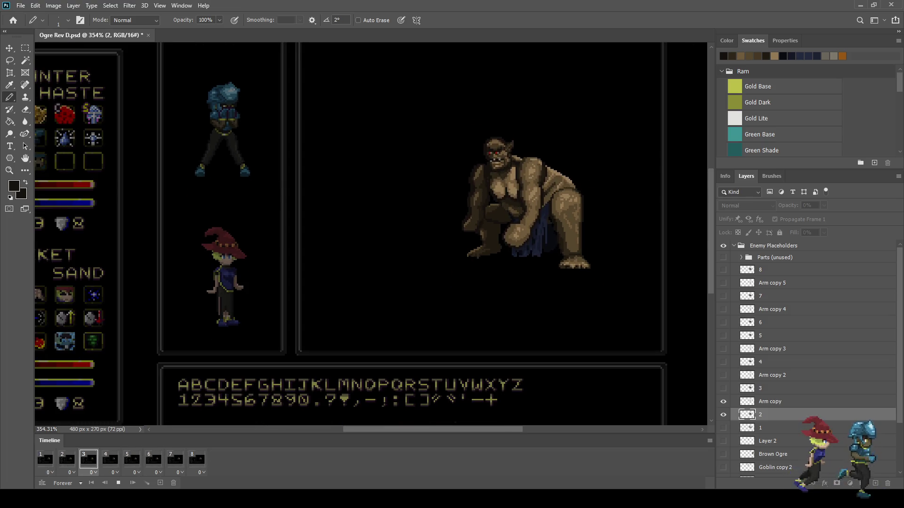
pyautogui.scroll(-2, 537, 186)
pyautogui.scroll(2, 487, 196)
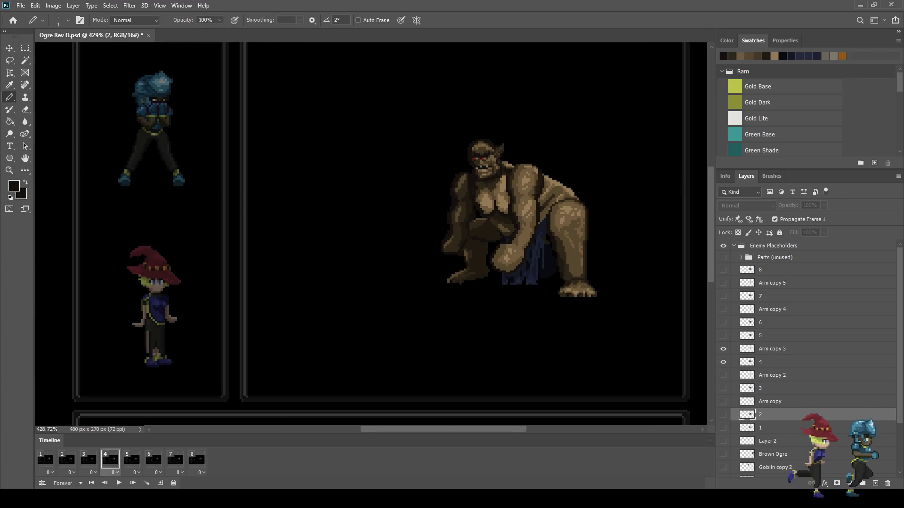
pyautogui.press('space')
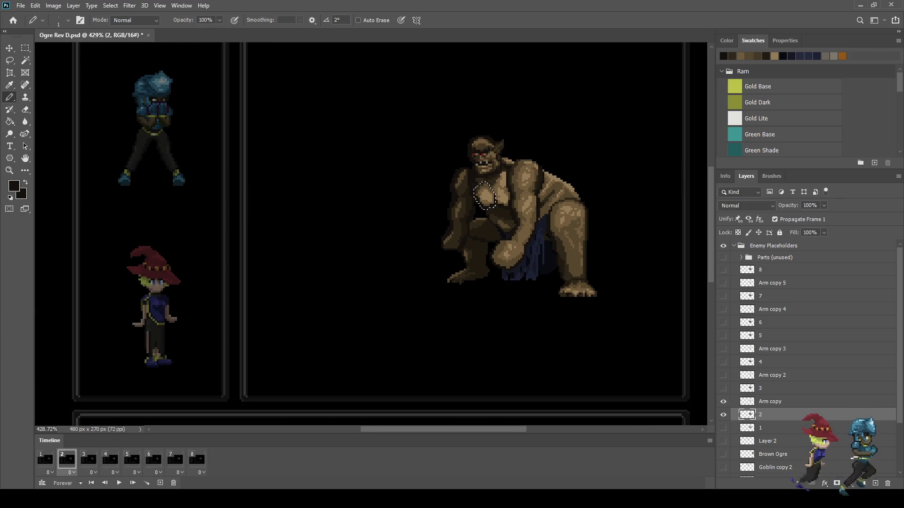
pyautogui.press('space')
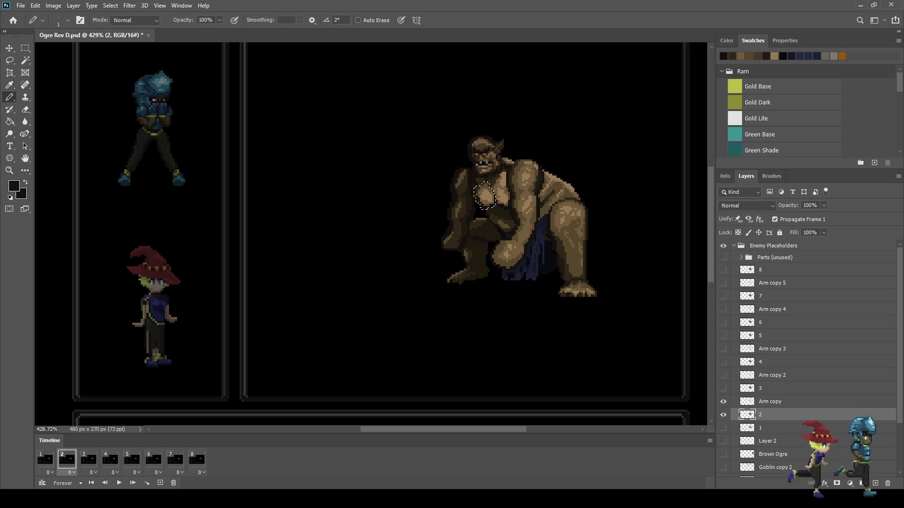
pyautogui.scroll(5, 508, 189)
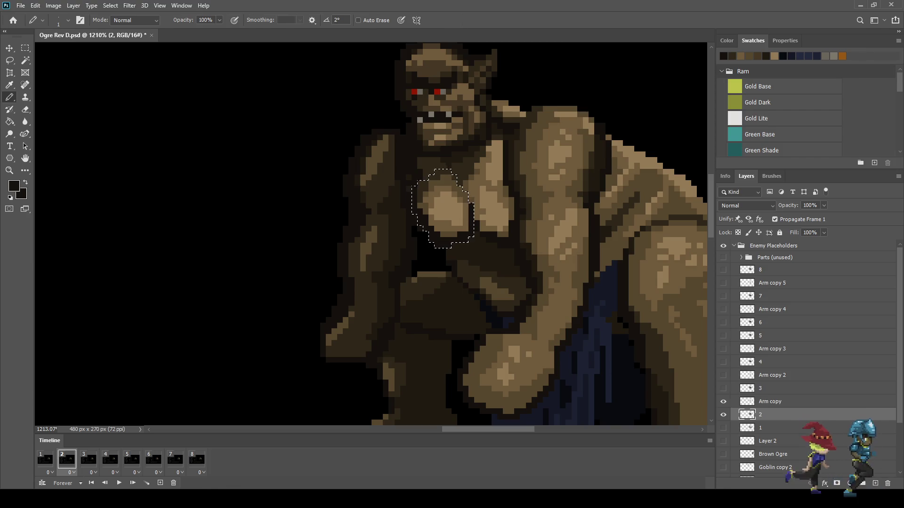
# Move the selected chest pixels up one pixel and commit, returning to the Pencil
pyautogui.hotkey('ctrl', 't')
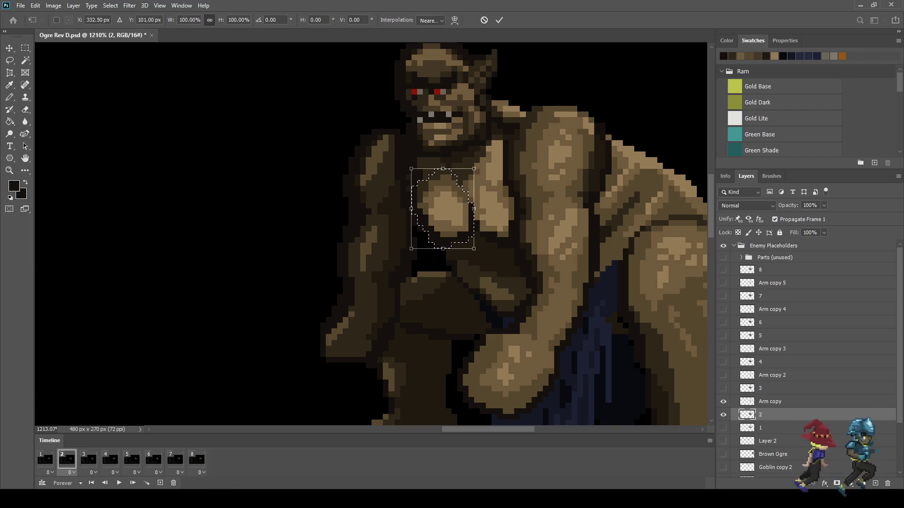
pyautogui.press('Up')
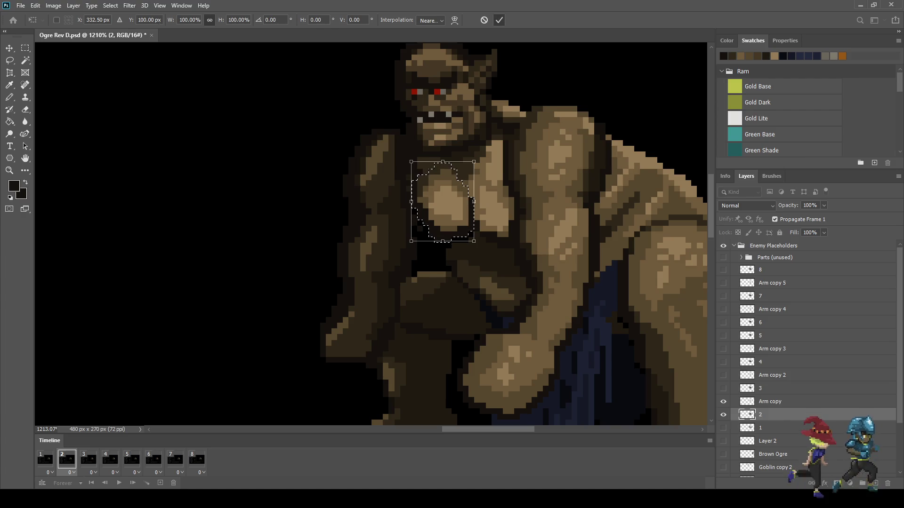
pyautogui.press('Return')
pyautogui.press('b')
# Play the animation to check the chest motion, then stop it
pyautogui.press('space')
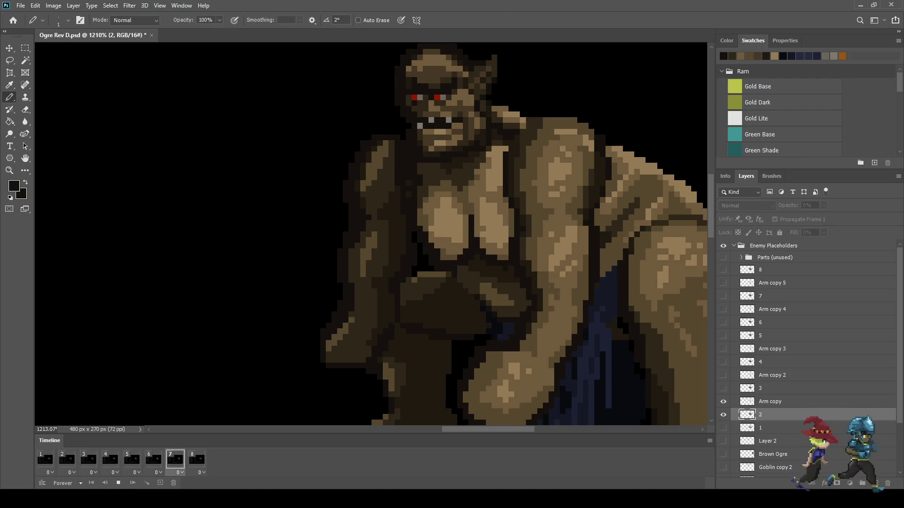
pyautogui.scroll(-5, 567, 170)
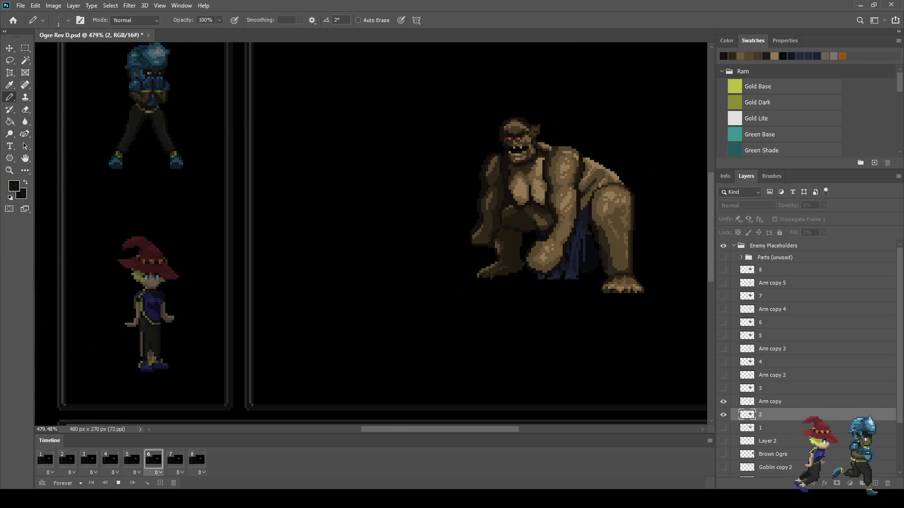
pyautogui.press('space')
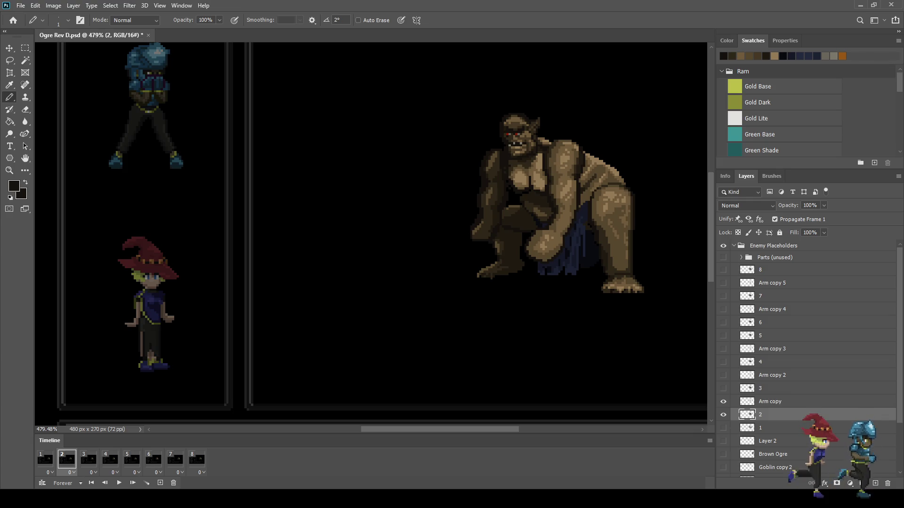
pyautogui.scroll(5, 527, 202)
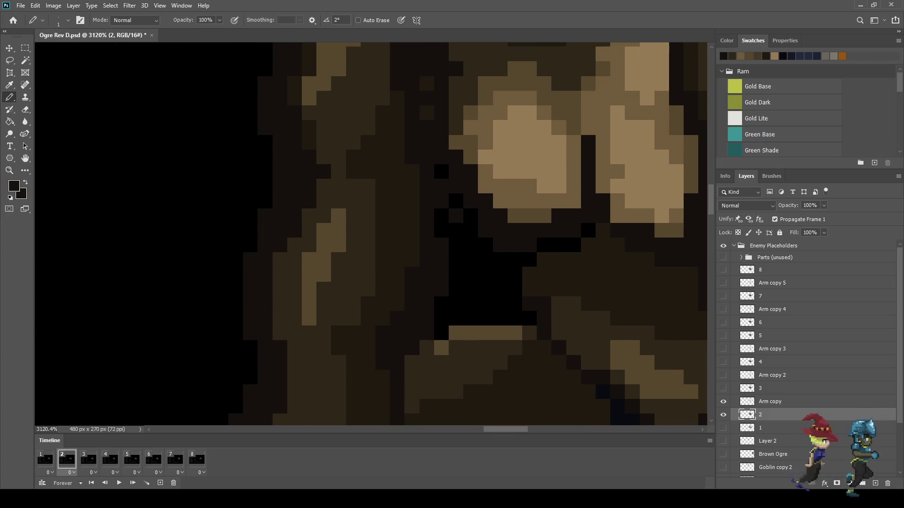
# Sample a brown and pencil over the stray black pixels under the ogre's chest on frame 2
pyautogui.press('i')
pyautogui.press('b')
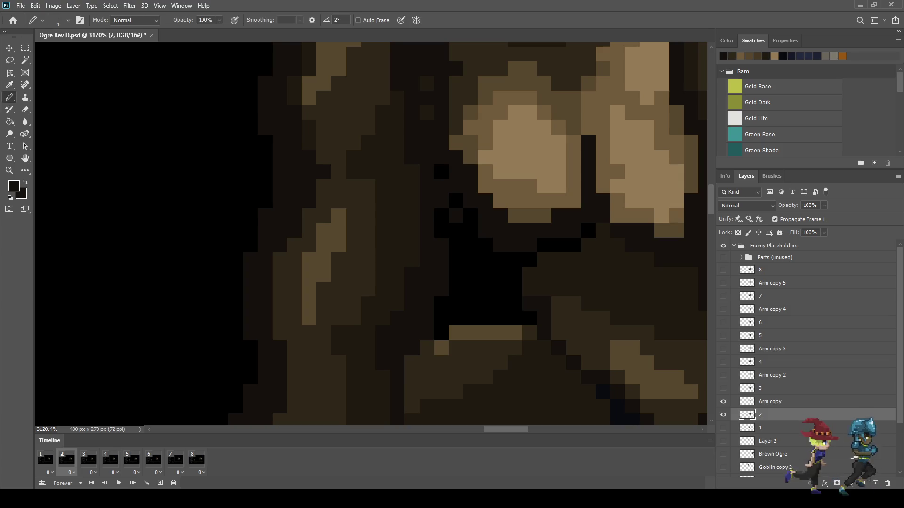
pyautogui.click(441, 172)
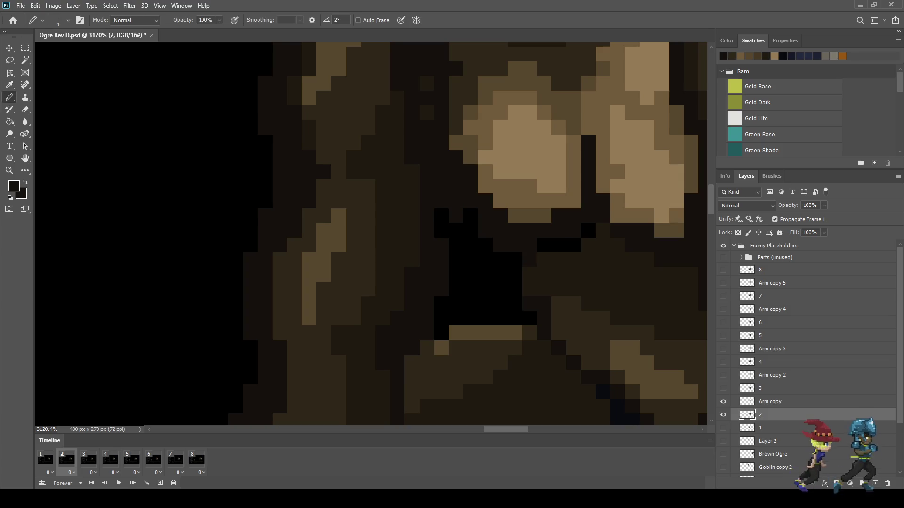
pyautogui.moveTo(544, 245); pyautogui.dragTo(573, 245)
pyautogui.click(588, 230)
pyautogui.scroll(-3, 584, 216)
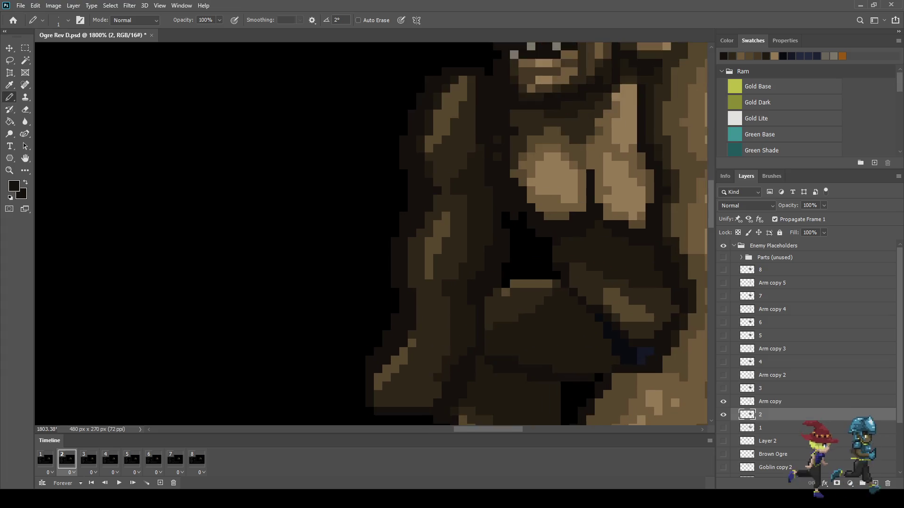
pyautogui.scroll(2, 523, 211)
pyautogui.scroll(-3, 560, 251)
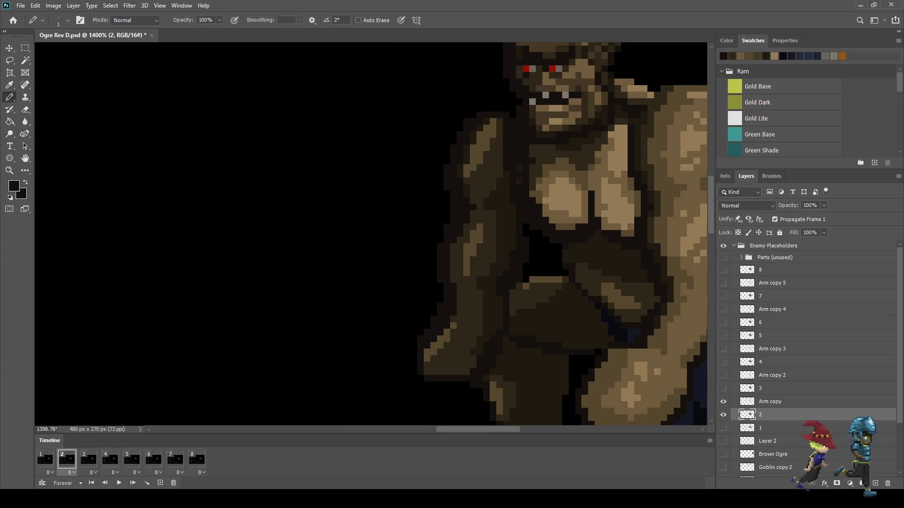
# Compare frames 1 and 2, then show frame 3 with layer 3 selected for editing
pyautogui.click(44, 459)
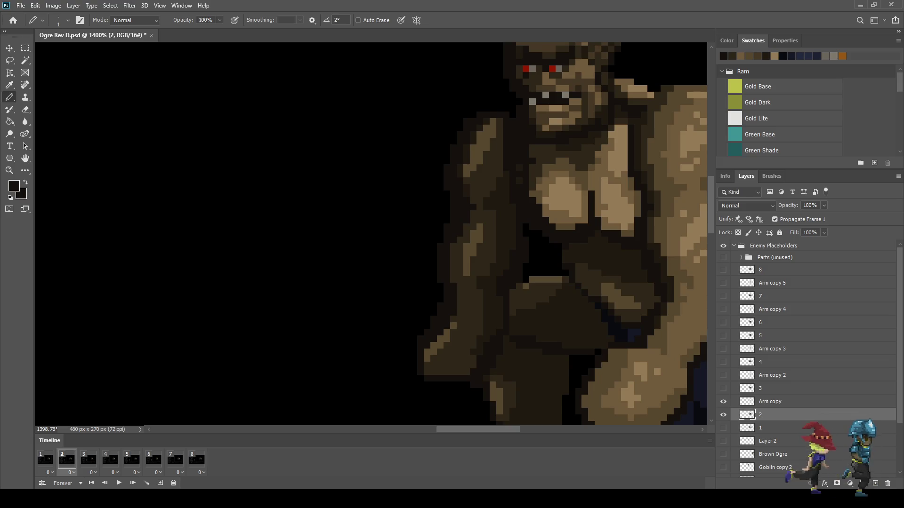
pyautogui.click(66, 459)
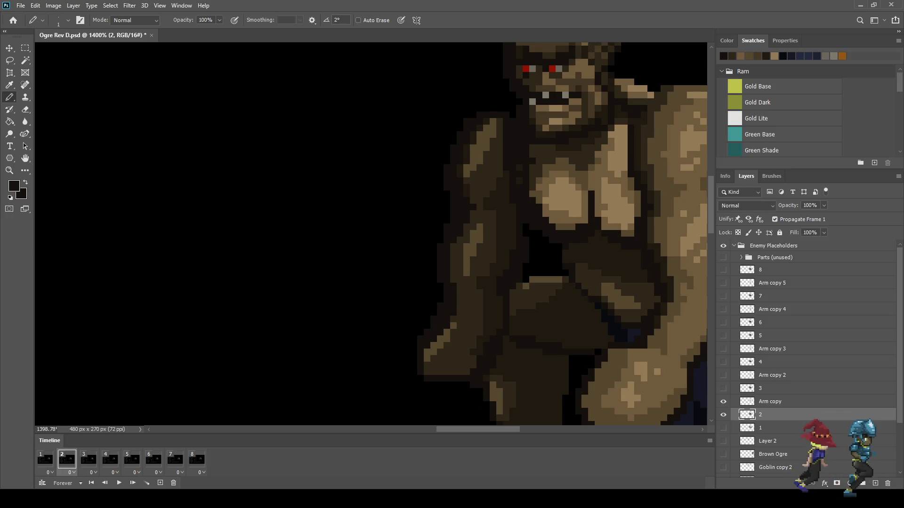
pyautogui.click(44, 459)
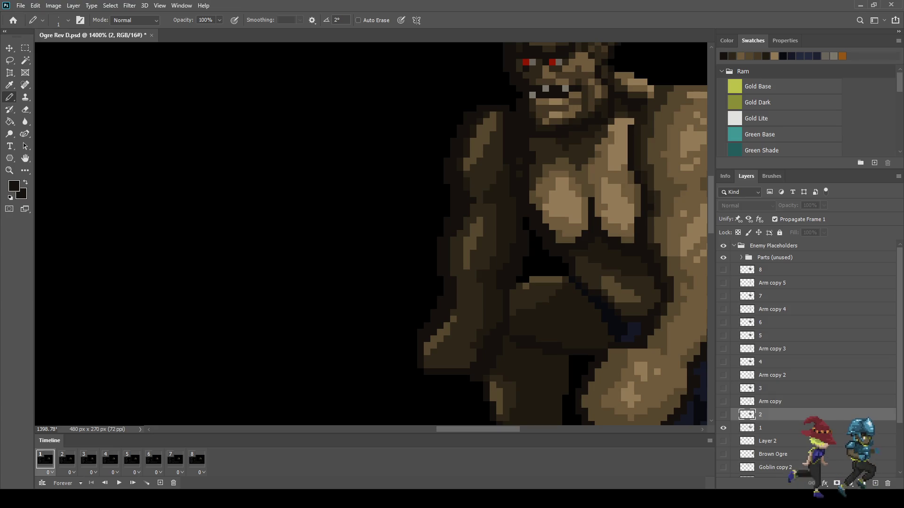
pyautogui.click(66, 459)
pyautogui.click(88, 459)
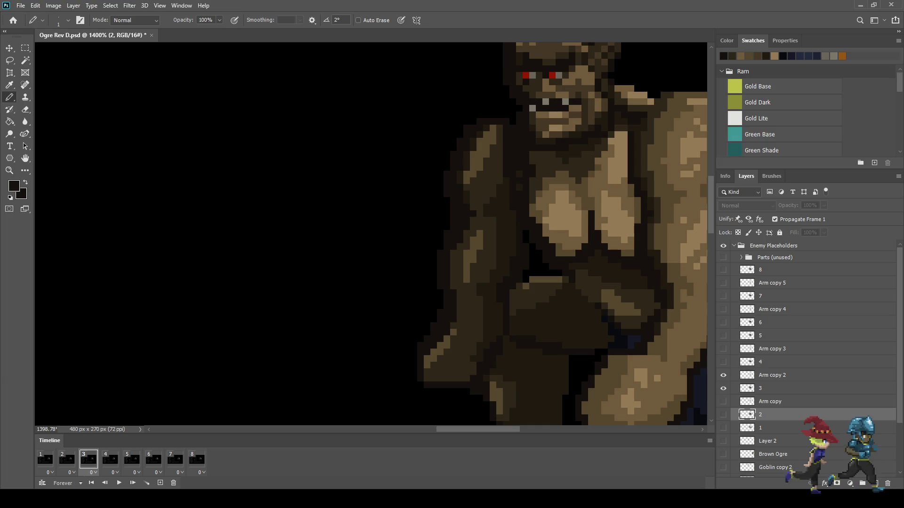
pyautogui.click(772, 389)
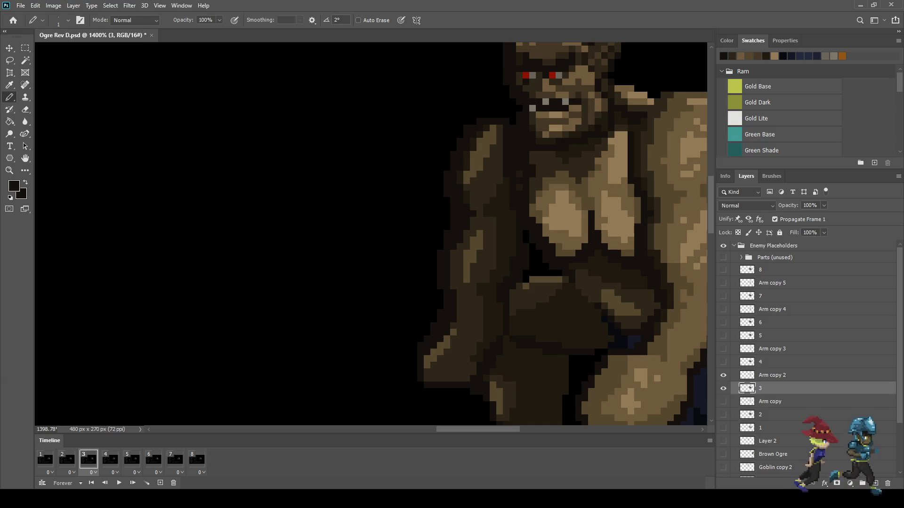
pyautogui.press('l')
pyautogui.scroll(3, 573, 235)
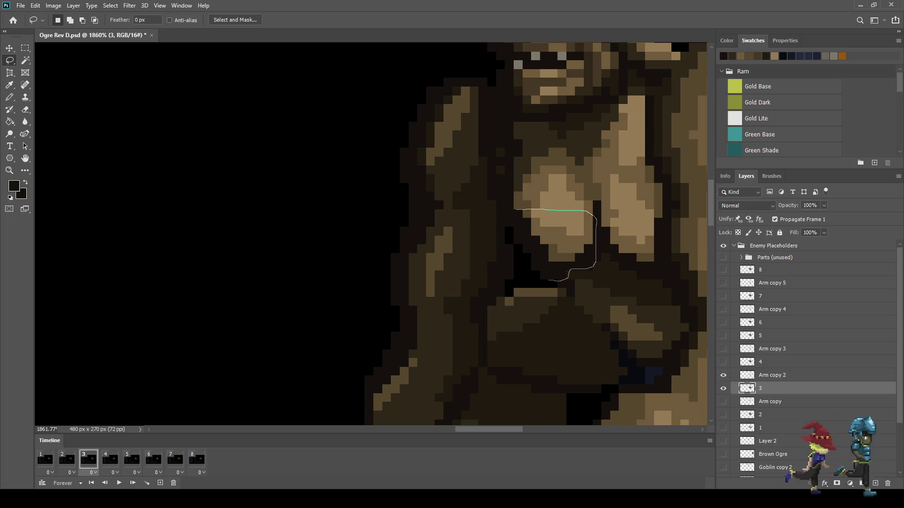
# Lasso the ogre's left chest muscle on frame 3 and nudge it up one pixel
pyautogui.moveTo(583, 211); pyautogui.dragTo(541, 210)
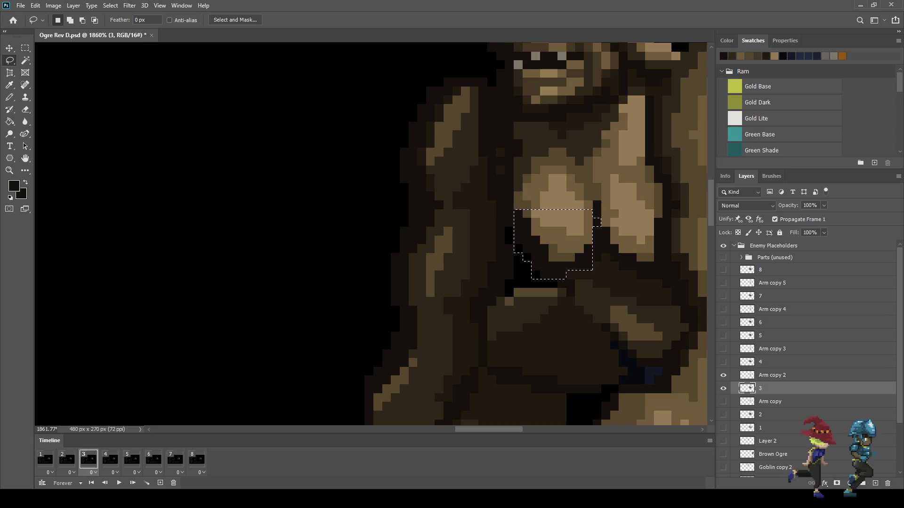
pyautogui.hotkey('ctrl', 'Up')
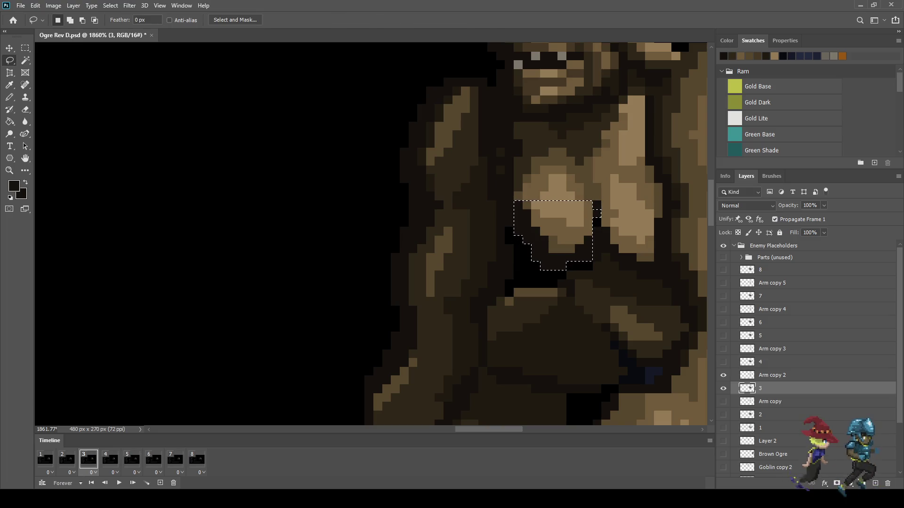
pyautogui.scroll(3, 606, 241)
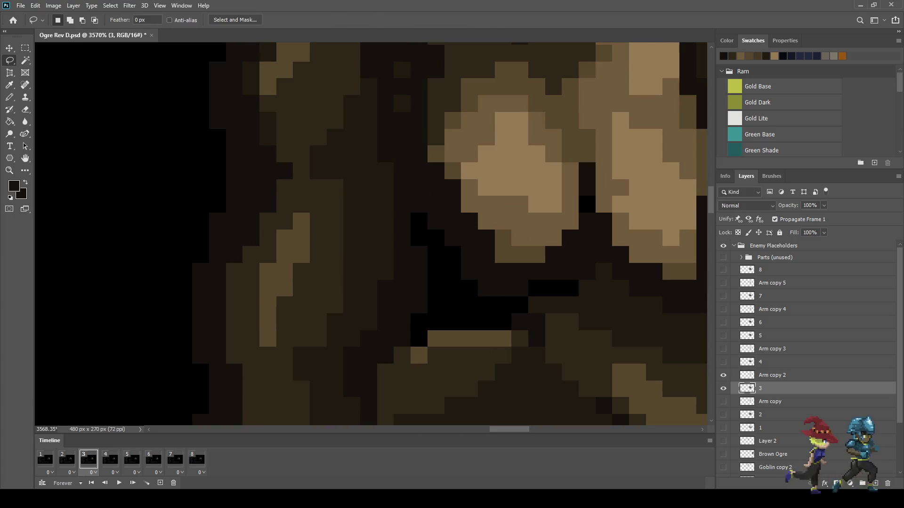
# Play the animation to check the raised chest motion
pyautogui.press('i')
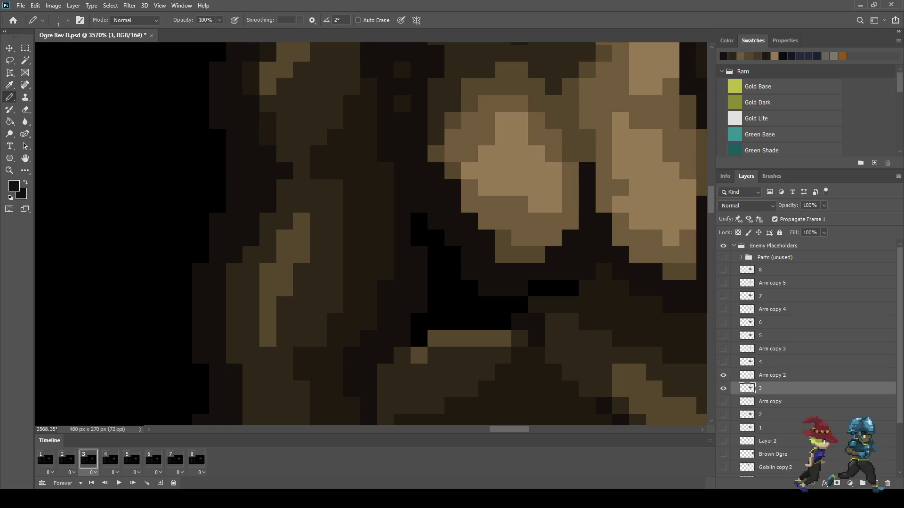
pyautogui.scroll(-10, 546, 302)
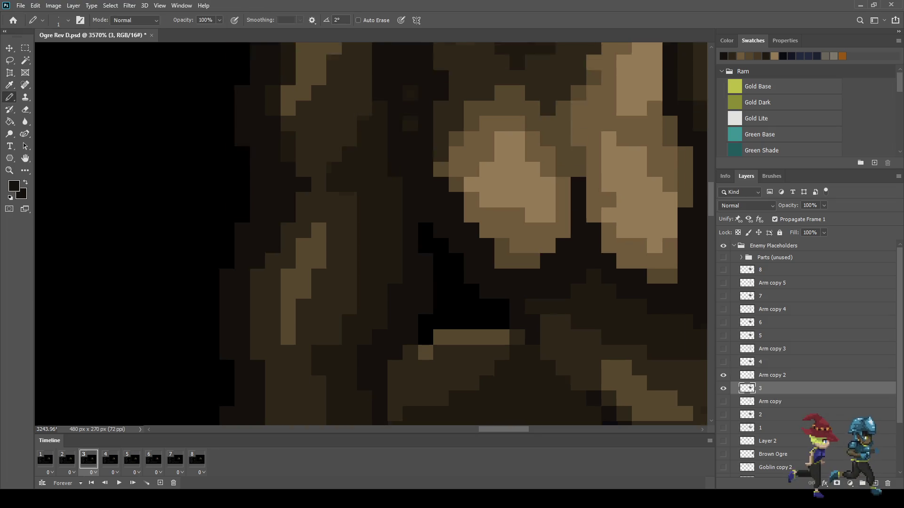
pyautogui.press('space')
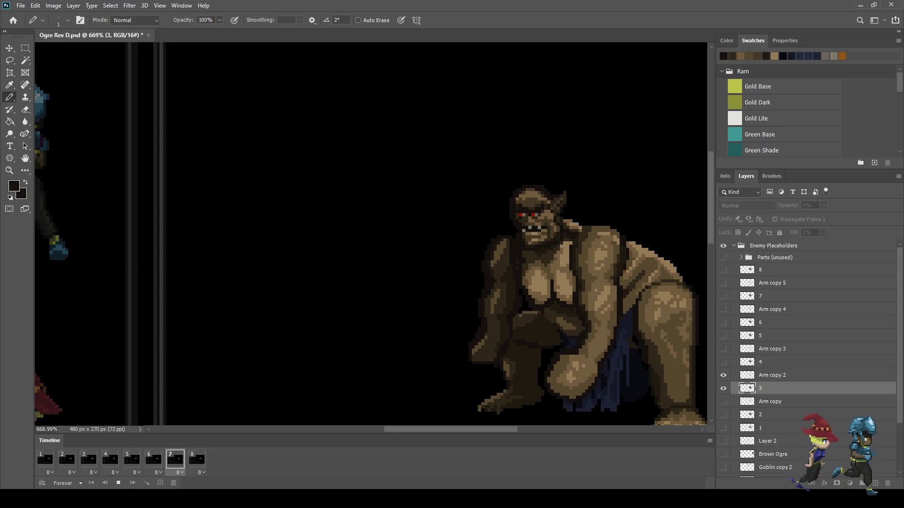
# Stop playback on frame 6, check frame 7, then return and select layer 6
pyautogui.scroll(-3, 604, 304)
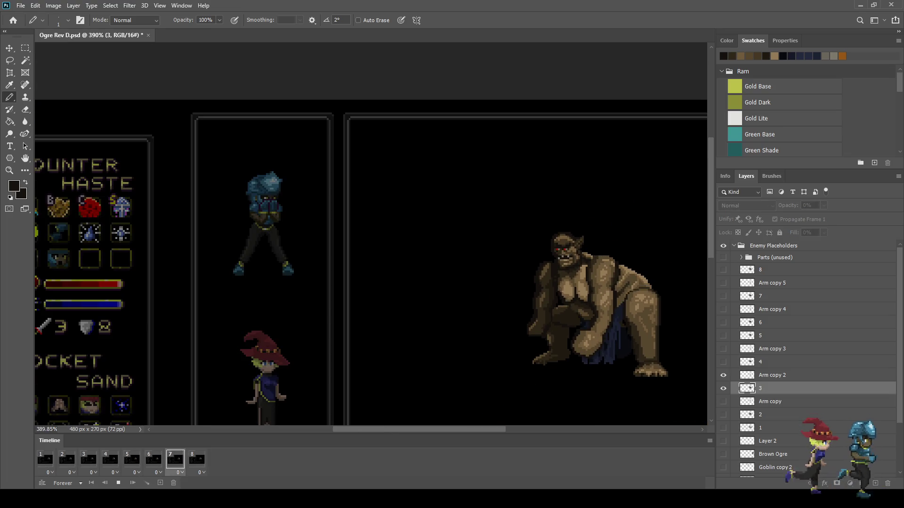
pyautogui.scroll(-2, 372, 236)
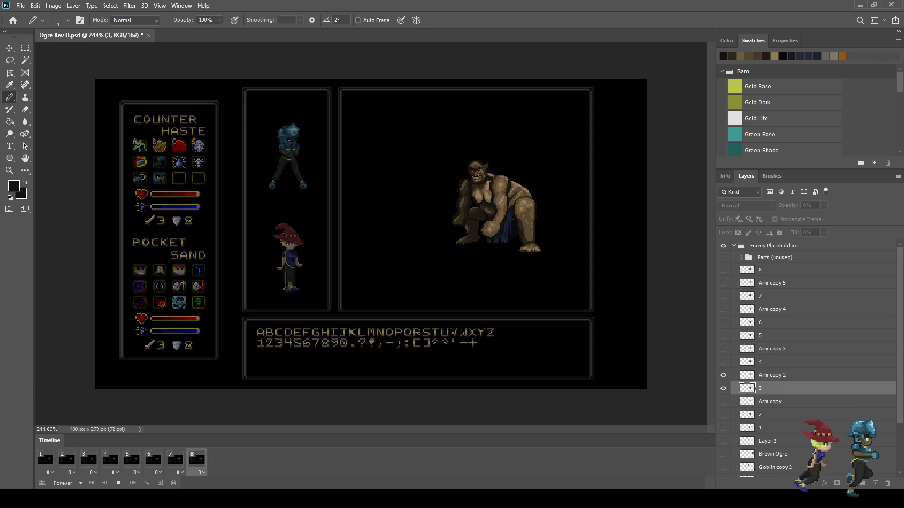
pyautogui.scroll(2, 441, 202)
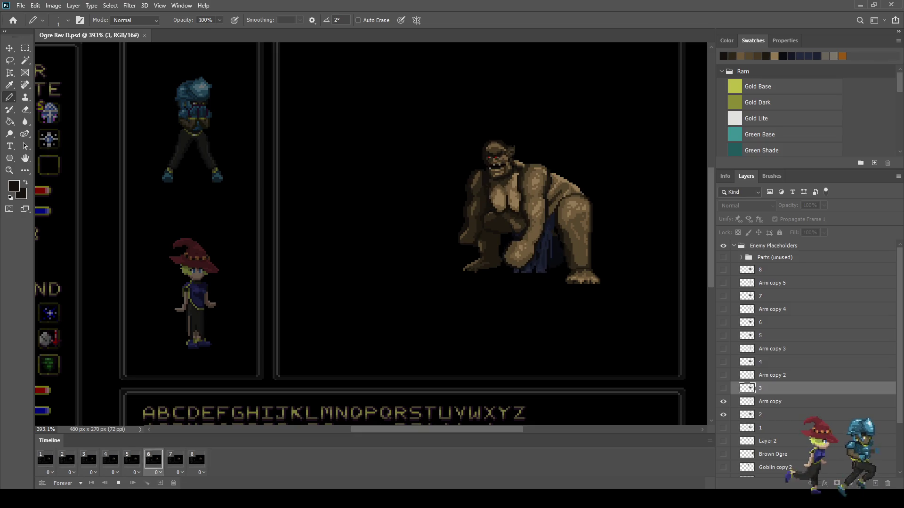
pyautogui.press('space')
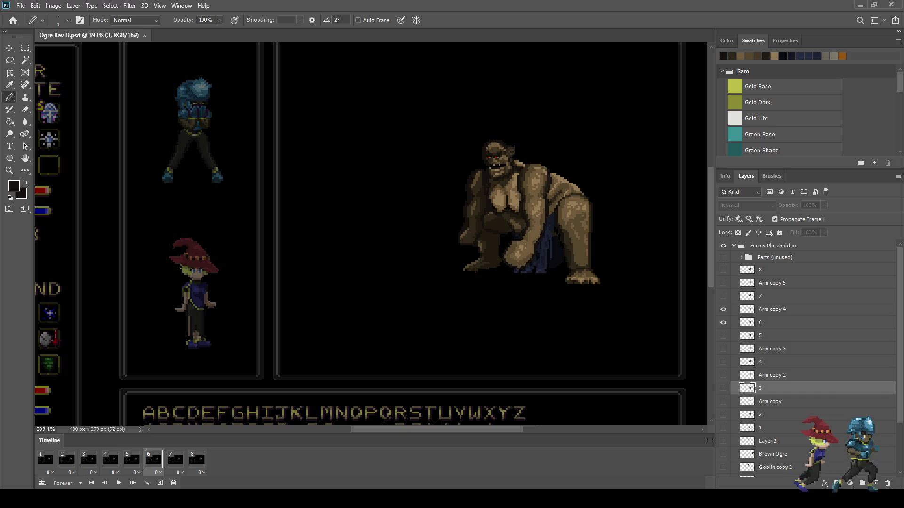
pyautogui.press('Right')
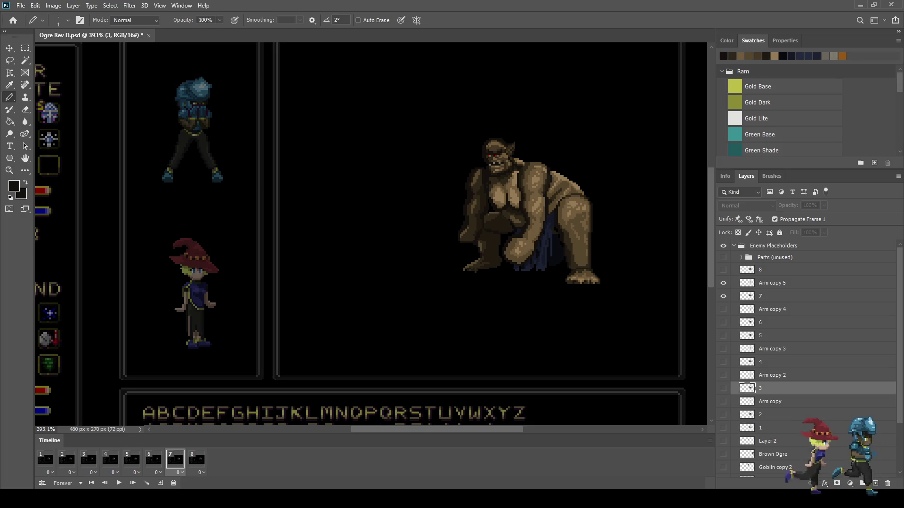
pyautogui.press('Left')
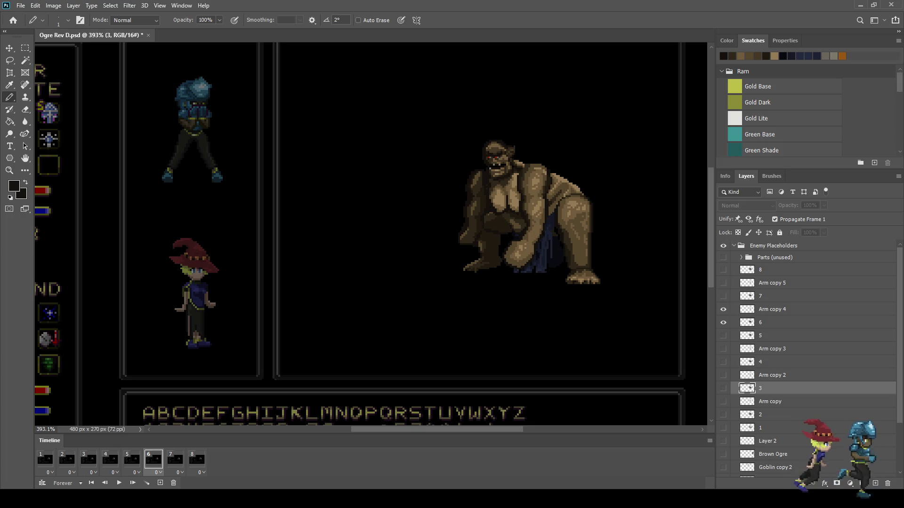
pyautogui.click(772, 323)
pyautogui.scroll(10, 502, 202)
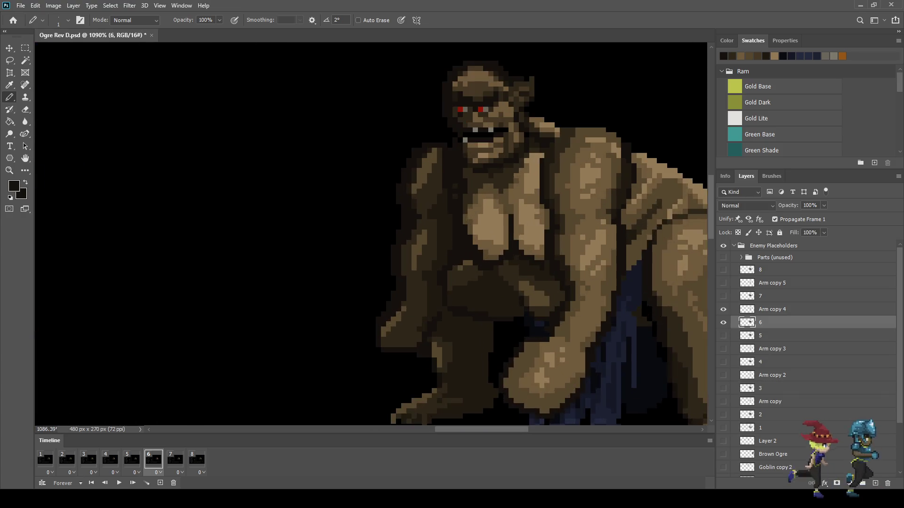
# Lasso the frame 6 chest pixels, shift them with Free Transform, and deselect
pyautogui.scroll(1, 501, 202)
pyautogui.press('l')
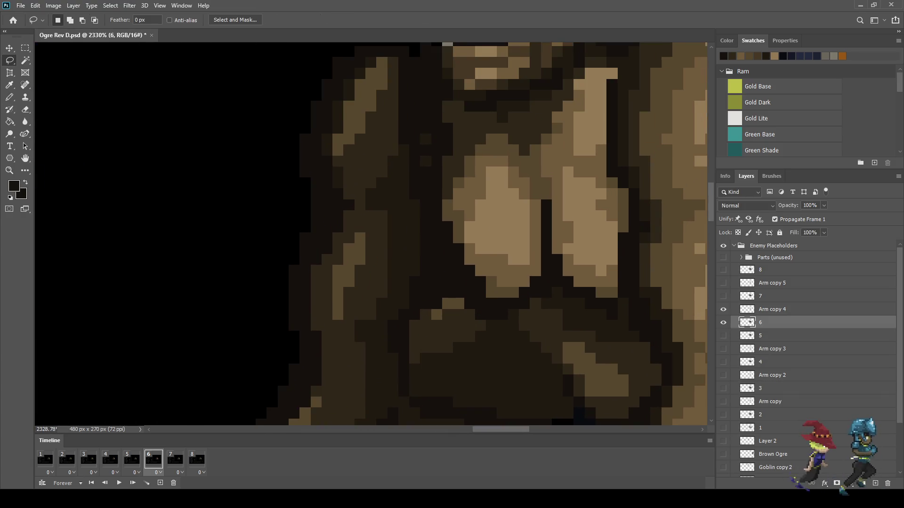
pyautogui.moveTo(465, 246)
pyautogui.mouseDown()
pyautogui.moveTo(470, 280)
pyautogui.moveTo(495, 300)
pyautogui.moveTo(534, 289)
pyautogui.moveTo(540, 245)
pyautogui.moveTo(465, 246)
pyautogui.mouseUp()
pyautogui.hotkey('ctrl', 't')
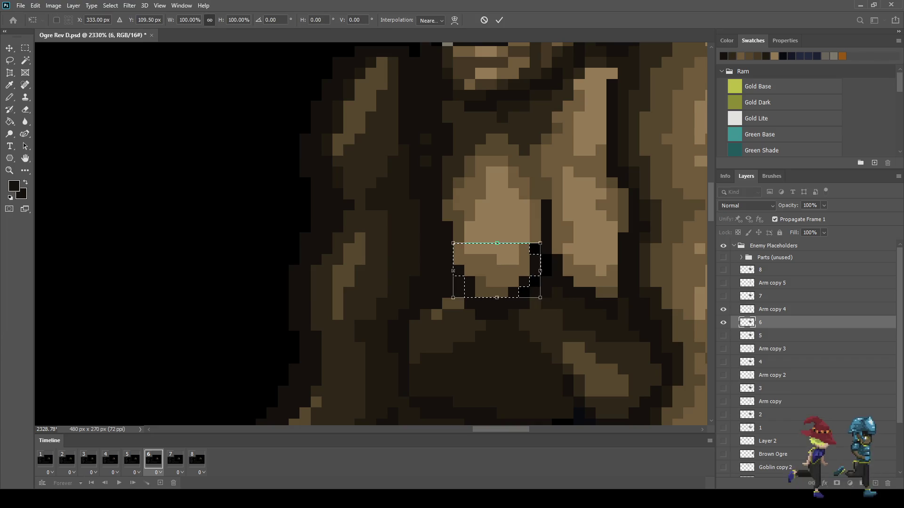
pyautogui.press('Return')
pyautogui.hotkey('ctrl', 'd')
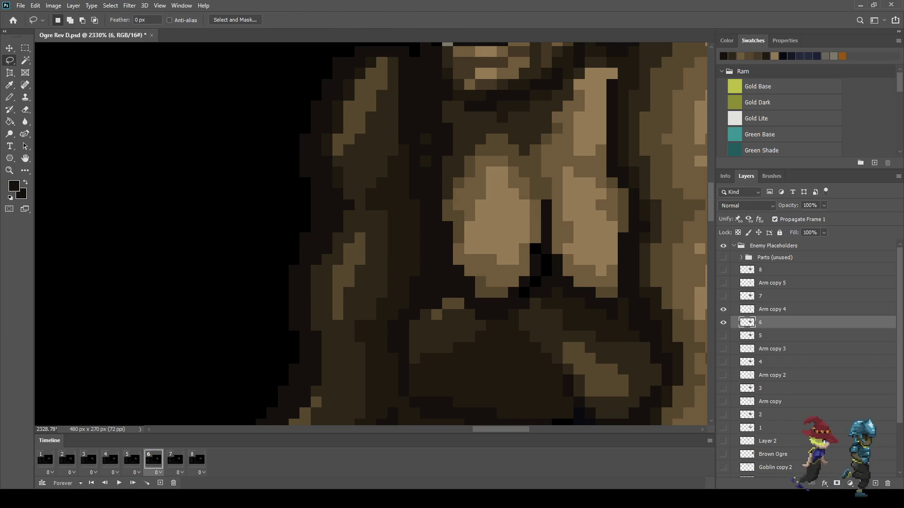
# Sample the ogre's brown and pencil the four dark gap pixels under the chest
pyautogui.scroll(3, 536, 257)
pyautogui.press('i')
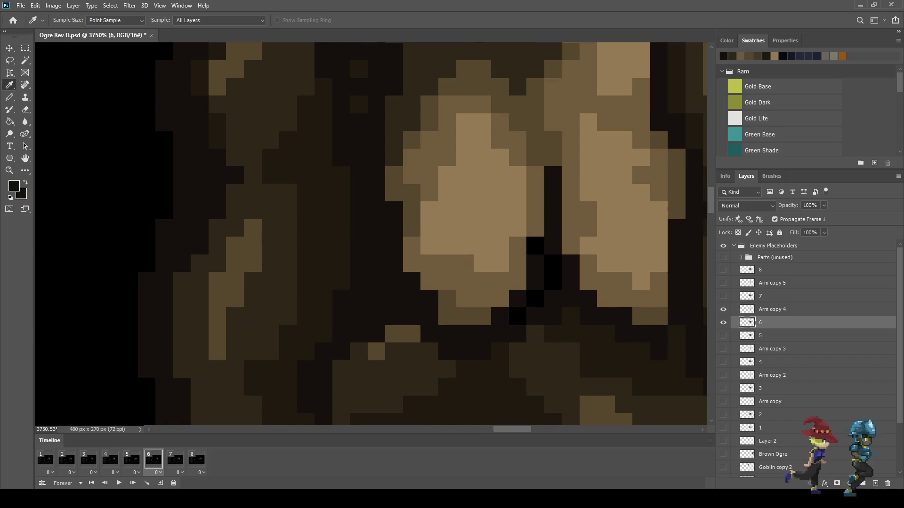
pyautogui.press('b')
pyautogui.click(535, 246)
pyautogui.click(553, 263)
pyautogui.click(553, 281)
pyautogui.click(536, 299)
pyautogui.scroll(-5, 527, 292)
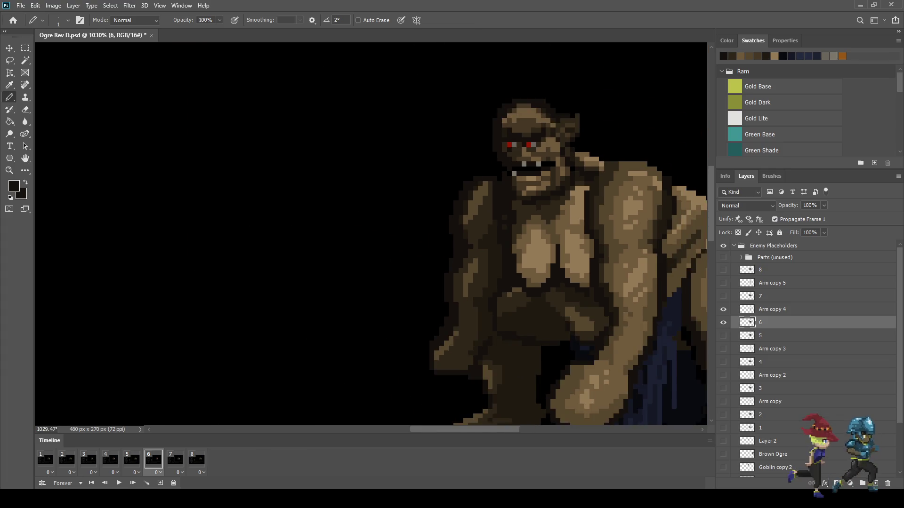
# Step through frames 7 and 8 and select layer 8 for editing
pyautogui.click(175, 459)
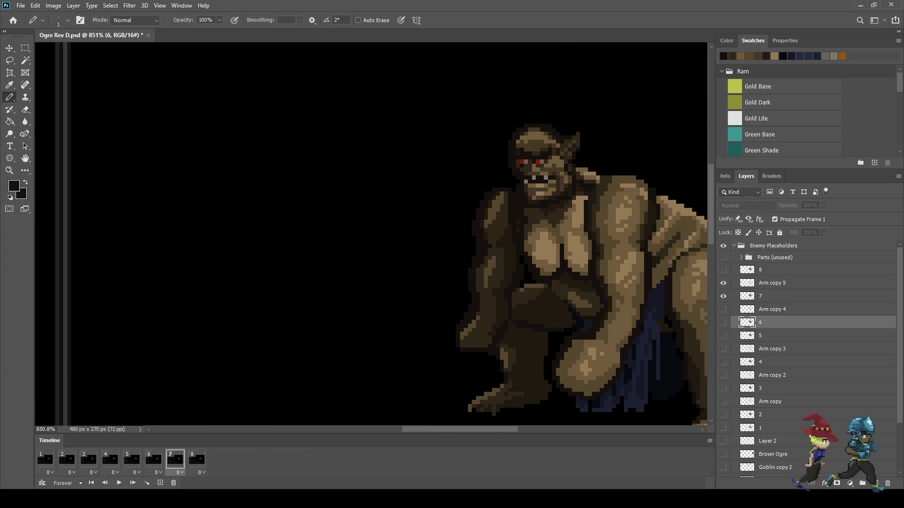
pyautogui.click(197, 460)
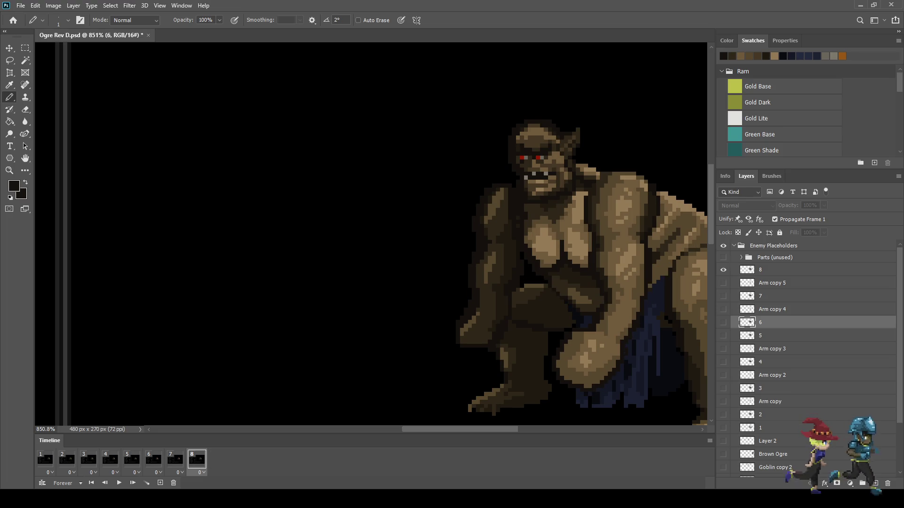
pyautogui.click(772, 269)
pyautogui.scroll(4, 541, 244)
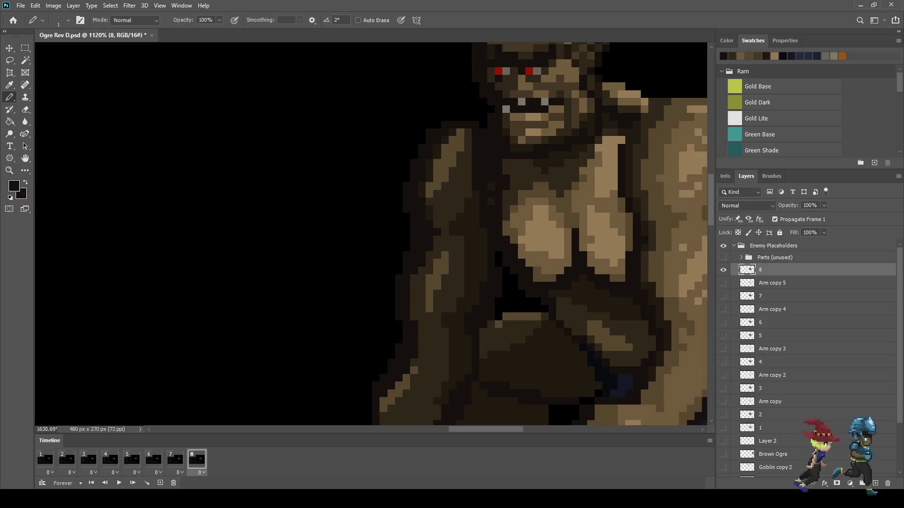
# Lasso the lower chest minus its top-right corner and nudge it one pixel right
pyautogui.press('l')
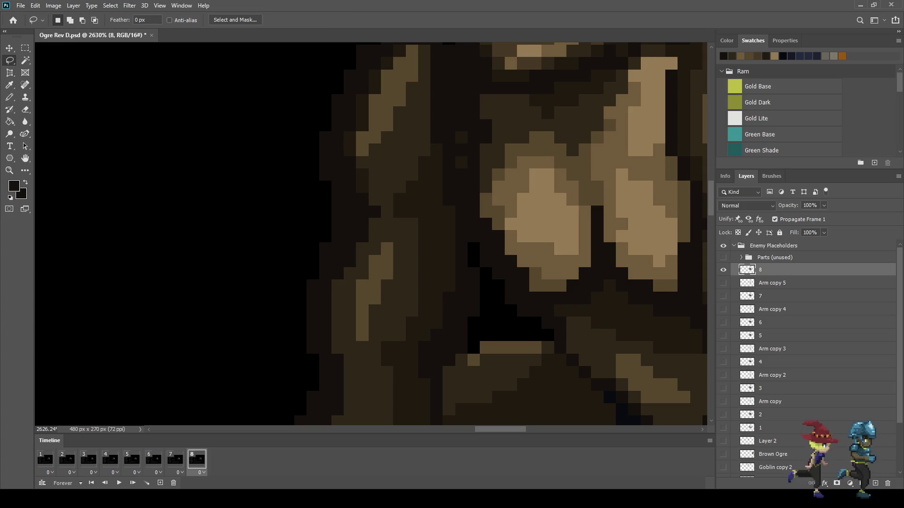
pyautogui.moveTo(517, 262)
pyautogui.mouseDown()
pyautogui.moveTo(591, 261)
pyautogui.moveTo(574, 292)
pyautogui.moveTo(517, 267)
pyautogui.mouseUp()
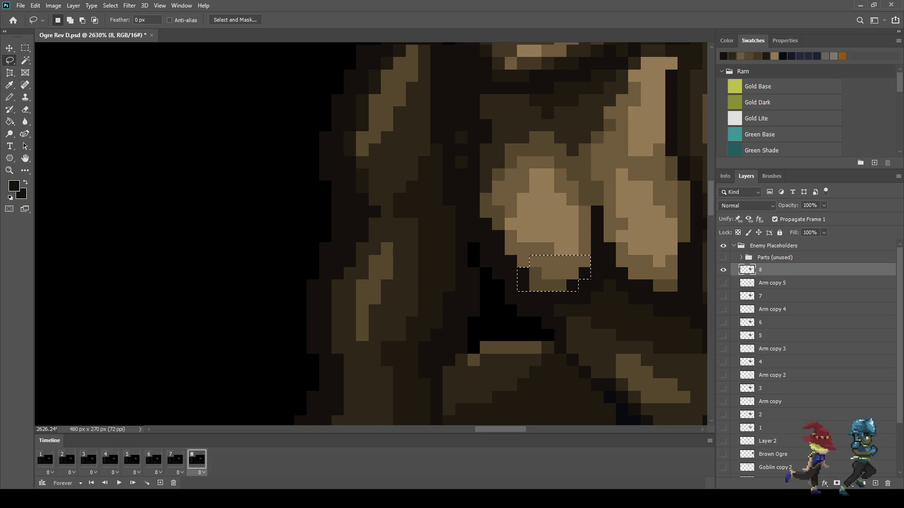
pyautogui.moveTo(581, 249)
pyautogui.mouseDown()
pyautogui.moveTo(580, 266)
pyautogui.moveTo(595, 249)
pyautogui.mouseUp()
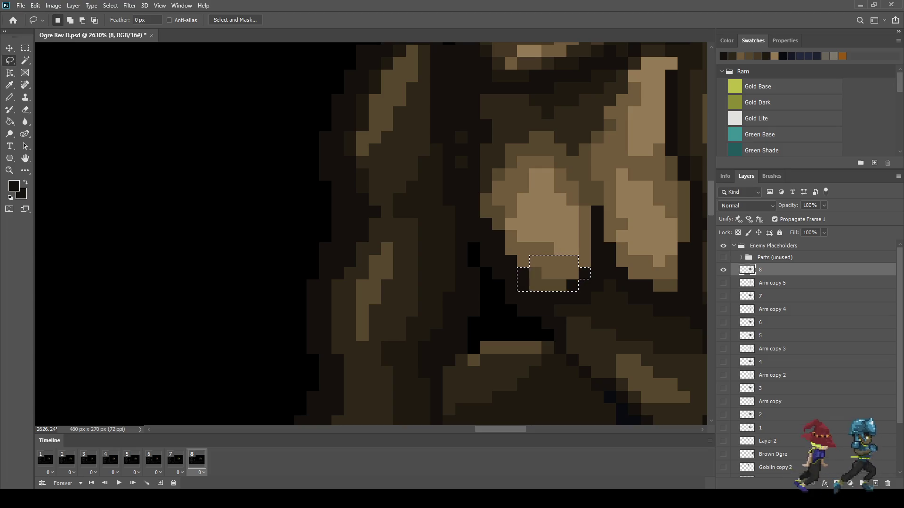
pyautogui.hotkey('ctrl', 'Right')
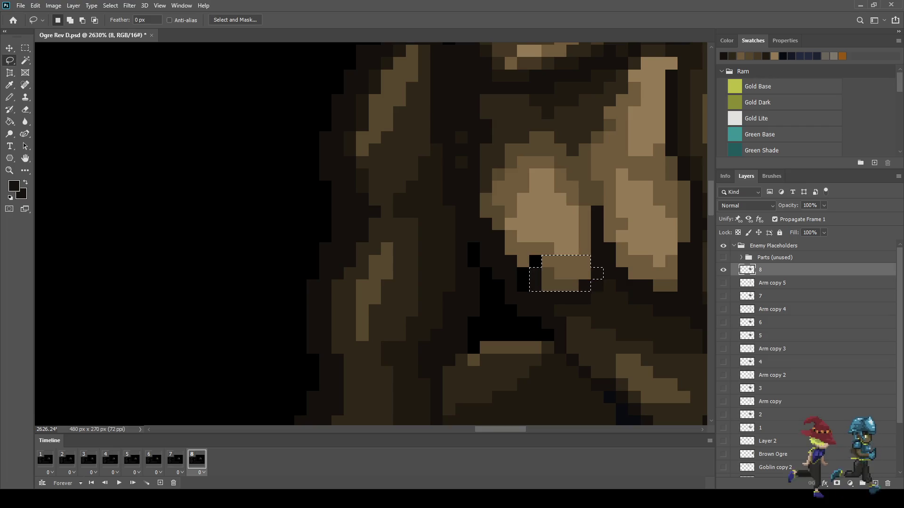
pyautogui.scroll(2, 589, 259)
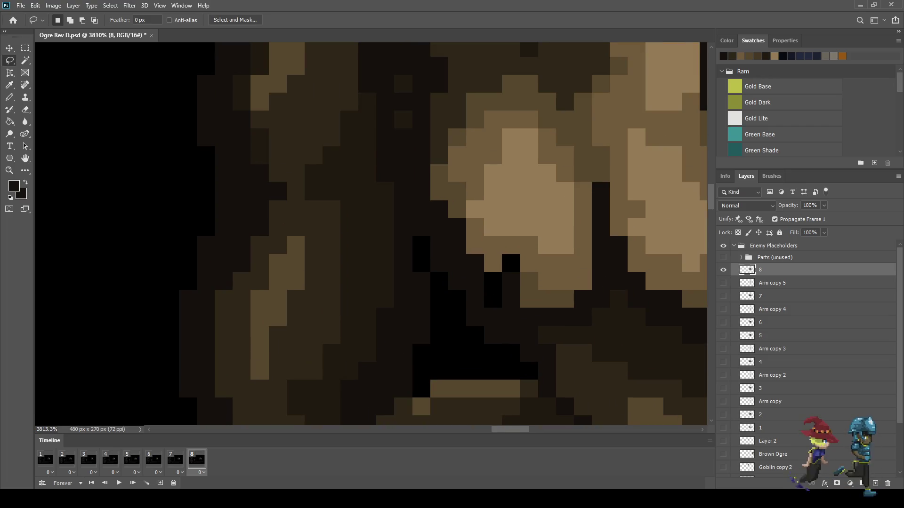
# Pencil the two black gaps dark brown, sample the skin brown, and play the animation
pyautogui.press('b')
pyautogui.click(493, 281)
pyautogui.click(493, 299)
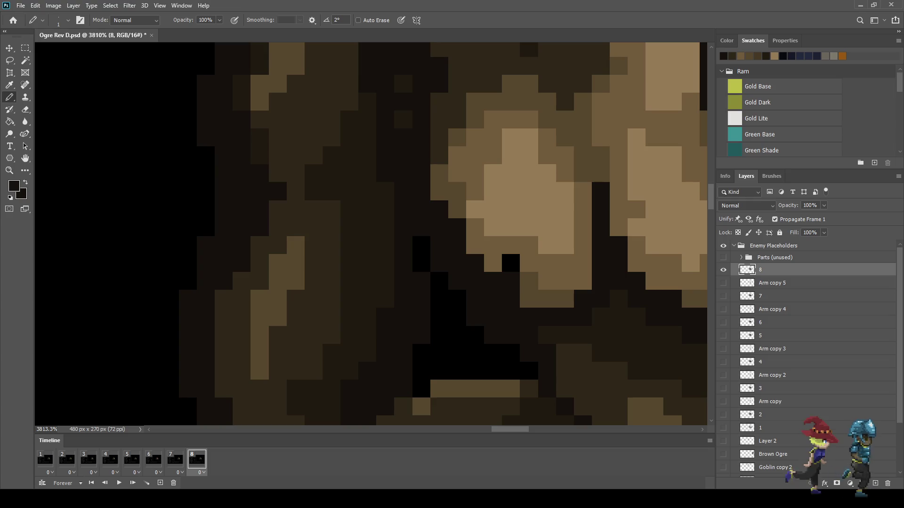
pyautogui.keyDown('alt'); pyautogui.click(401, 103); pyautogui.keyUp('alt')
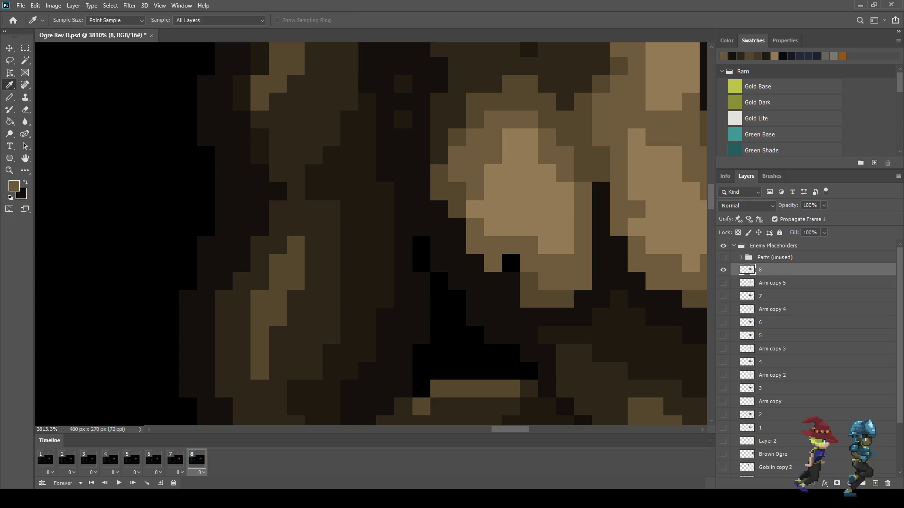
pyautogui.press('space')
pyautogui.scroll(-10, 401, 103)
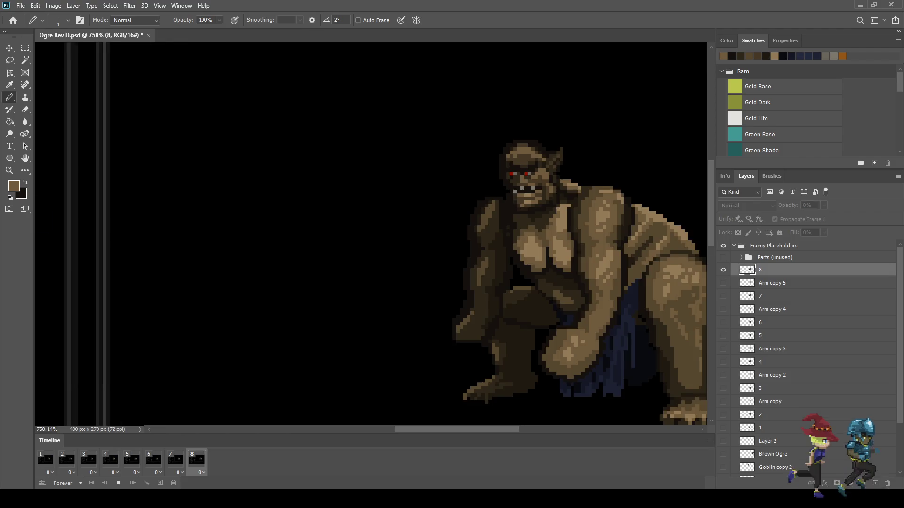
# Stop playback, fit the mockup on screen, and preview it in Full Screen Mode before returning
pyautogui.scroll(-2, 584, 259)
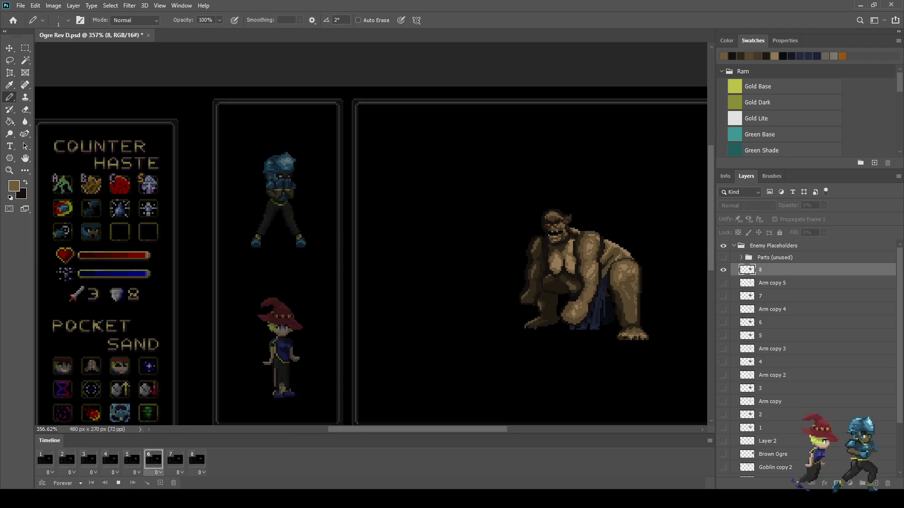
pyautogui.scroll(-2, 584, 259)
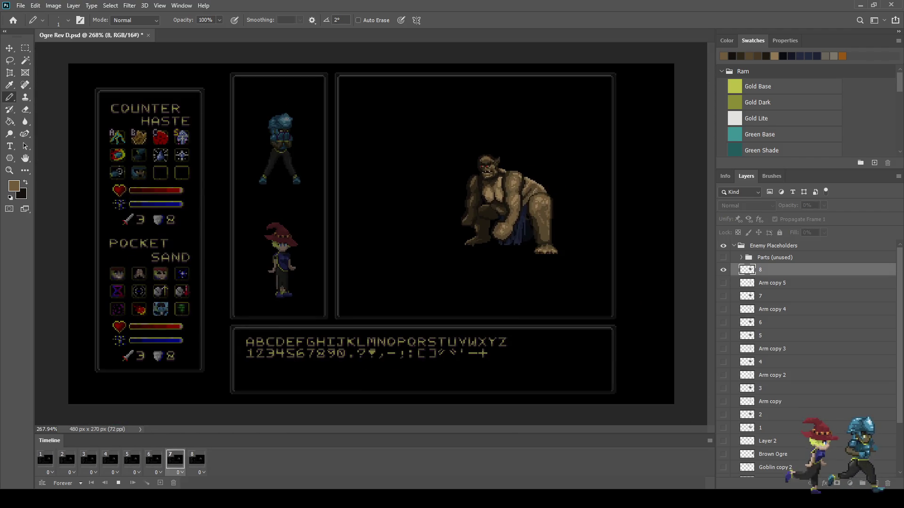
pyautogui.hotkey('ctrl', '0')
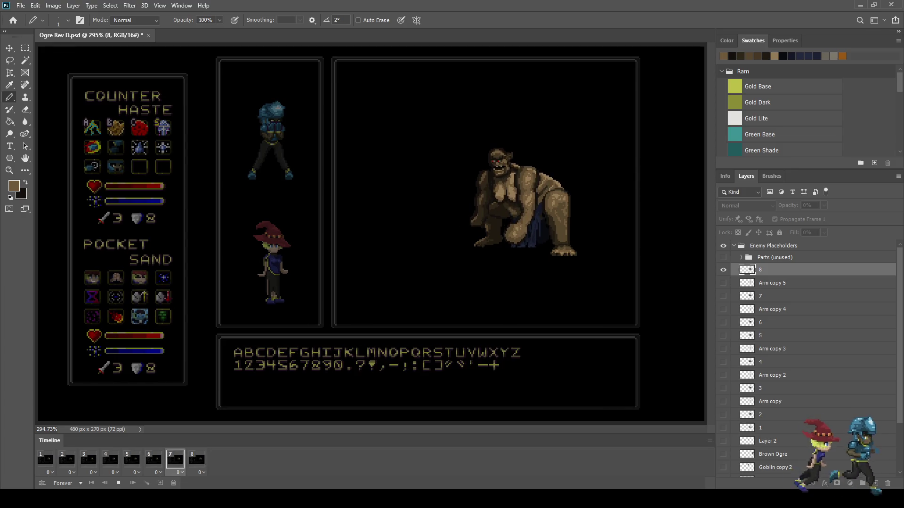
pyautogui.press('space')
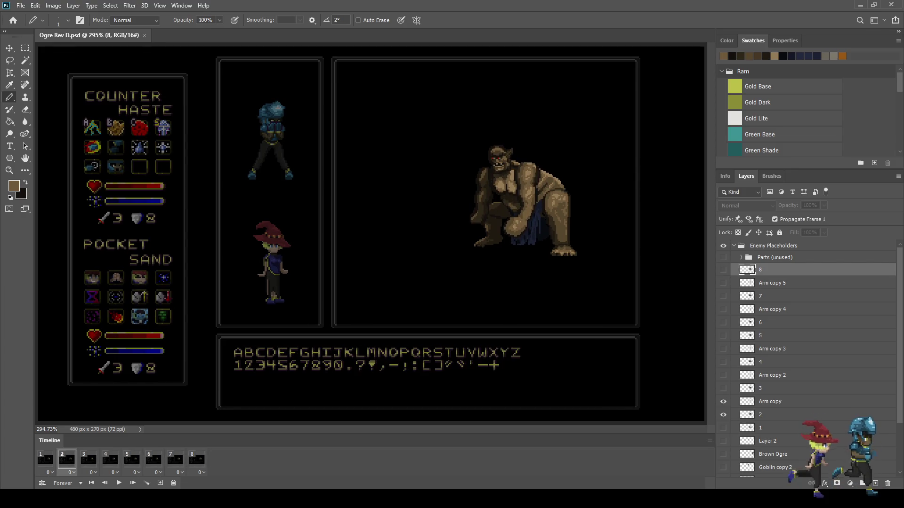
pyautogui.press('f')
pyautogui.press('f')
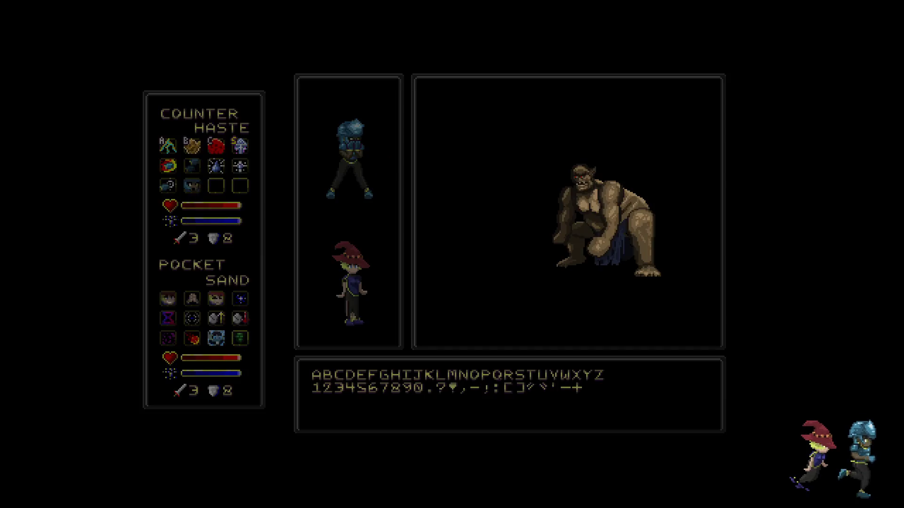
pyautogui.hotkey('ctrl', '0')
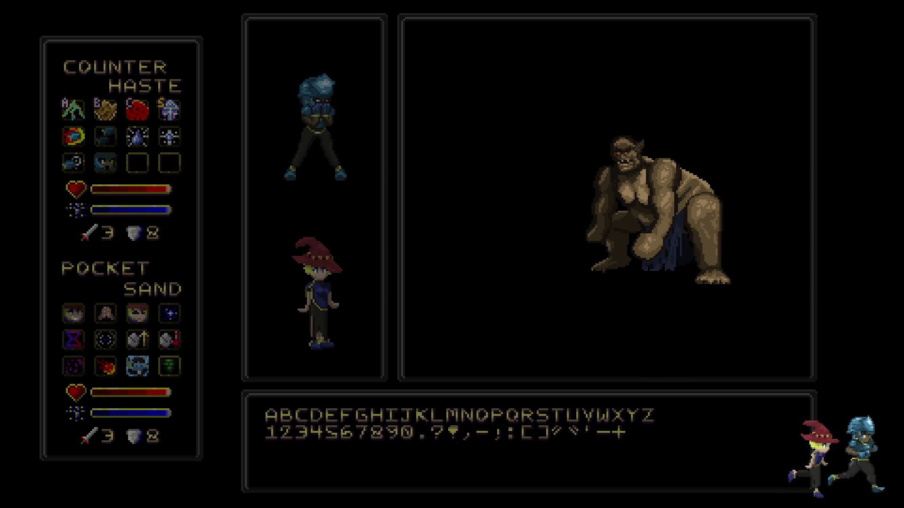
pyautogui.press('f')
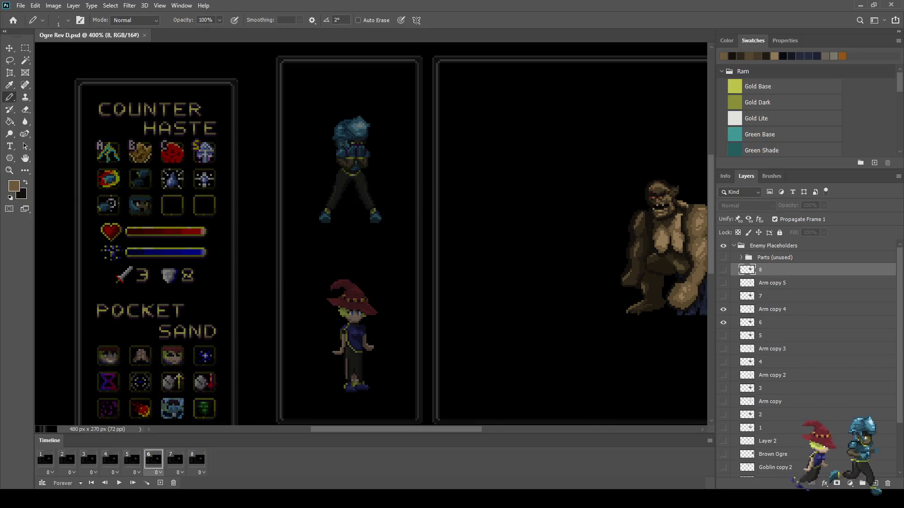
pyautogui.scroll(-3, 489, 259)
pyautogui.scroll(5, 490, 259)
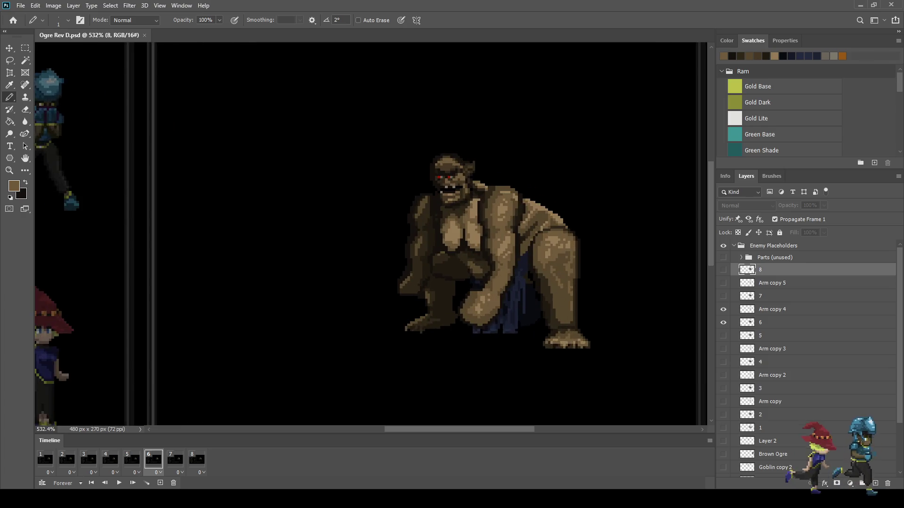
# Compare frames 5 and 6, then select layer 6 for editing
pyautogui.press('Left')
pyautogui.press('Left')
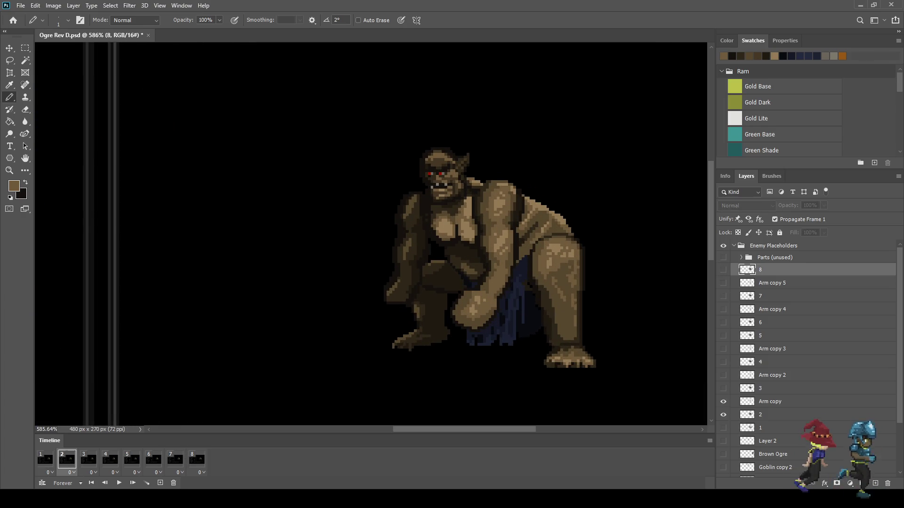
pyautogui.press('Right')
pyautogui.press('Right')
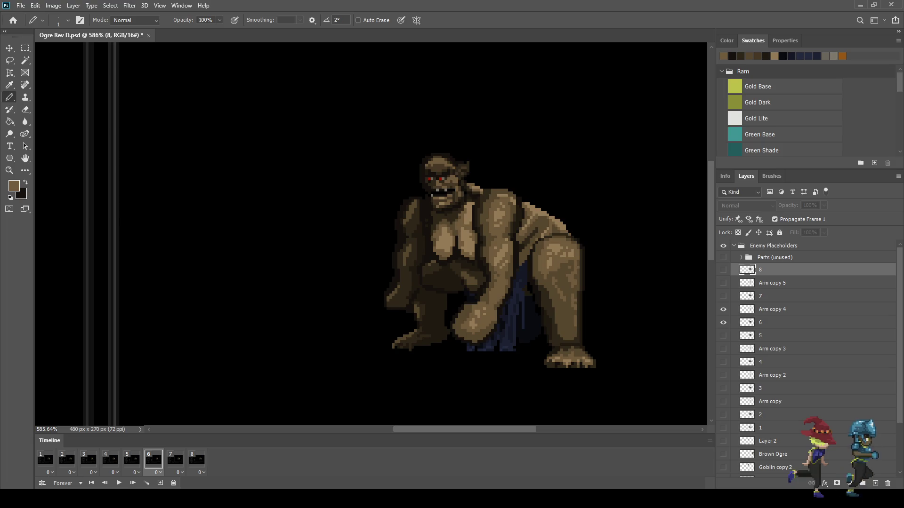
pyautogui.press('Left')
pyautogui.press('Right')
pyautogui.click(760, 322)
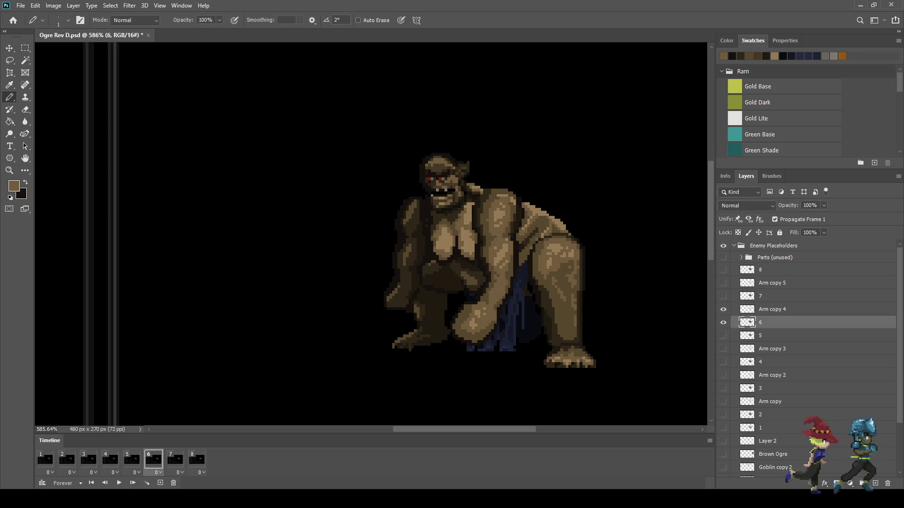
pyautogui.scroll(10, 471, 157)
pyautogui.scroll(1, 333, 222)
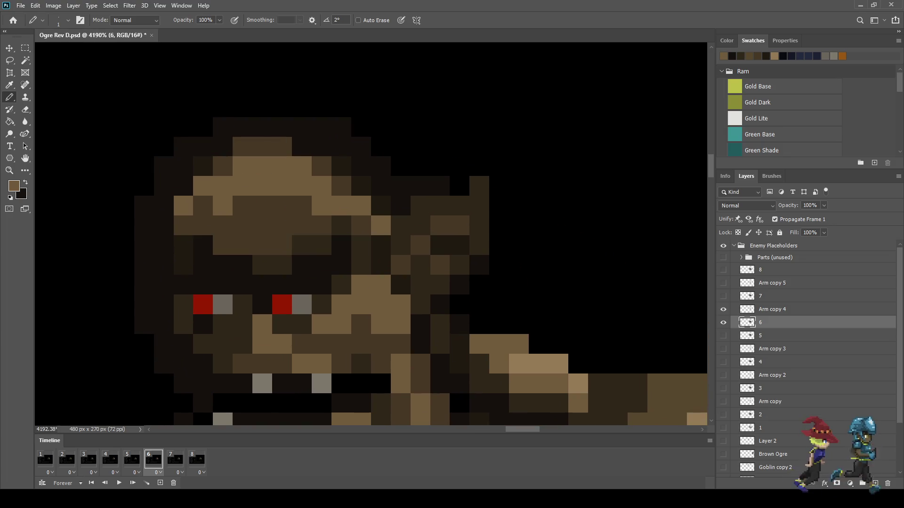
# Sample a dark brown from the ogre's head, pick the Eraser, and play the animation
pyautogui.keyDown('alt'); pyautogui.click(333, 222); pyautogui.keyUp('alt')
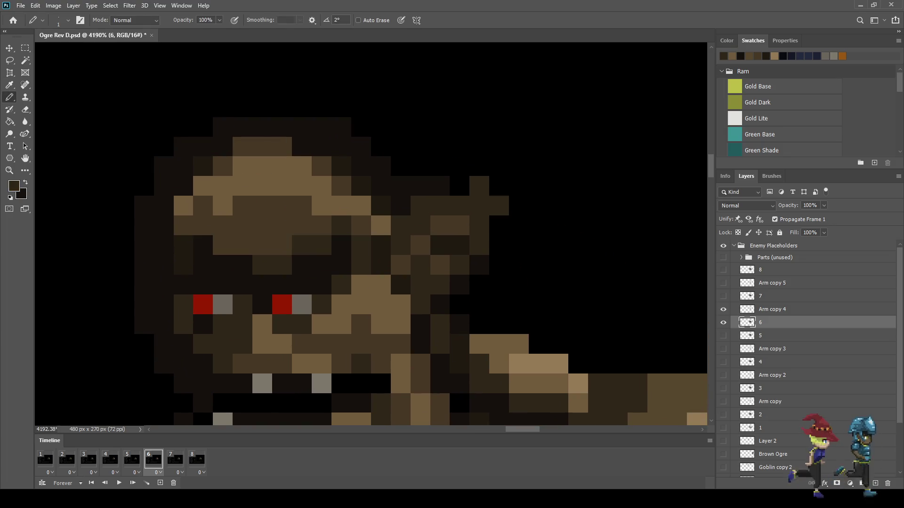
pyautogui.press('e')
pyautogui.scroll(-8, 543, 145)
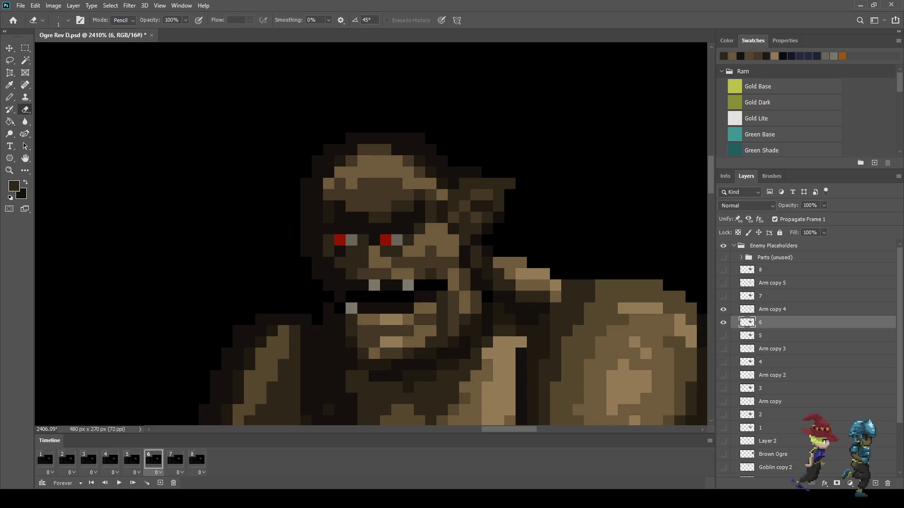
pyautogui.scroll(-2, 604, 145)
pyautogui.press('space')
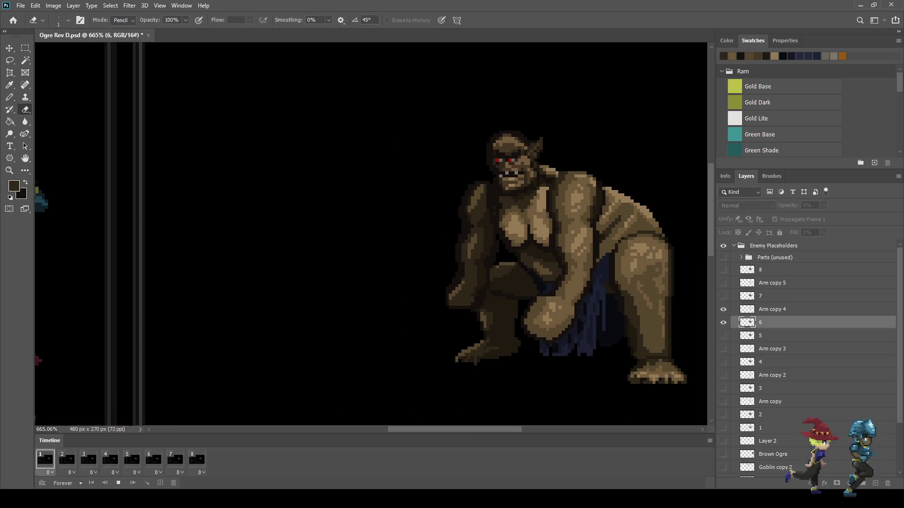
pyautogui.scroll(-2, 608, 145)
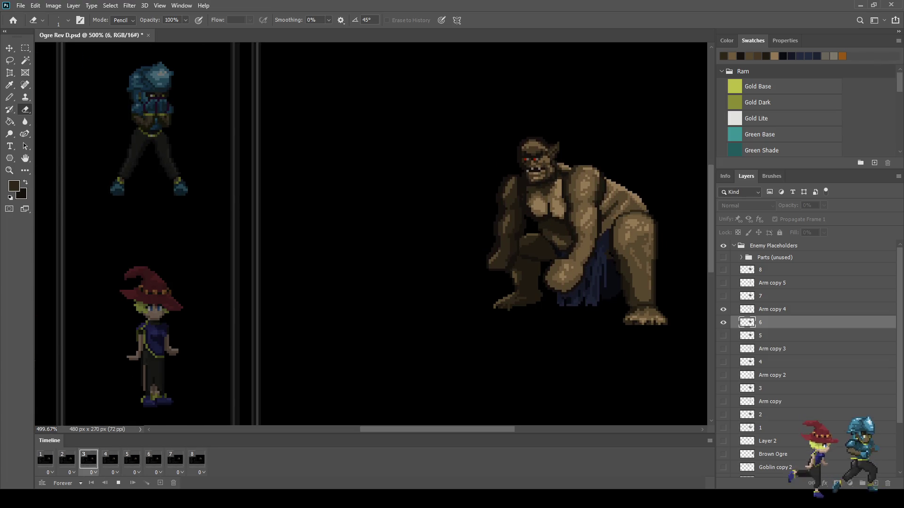
pyautogui.scroll(-1, 617, 139)
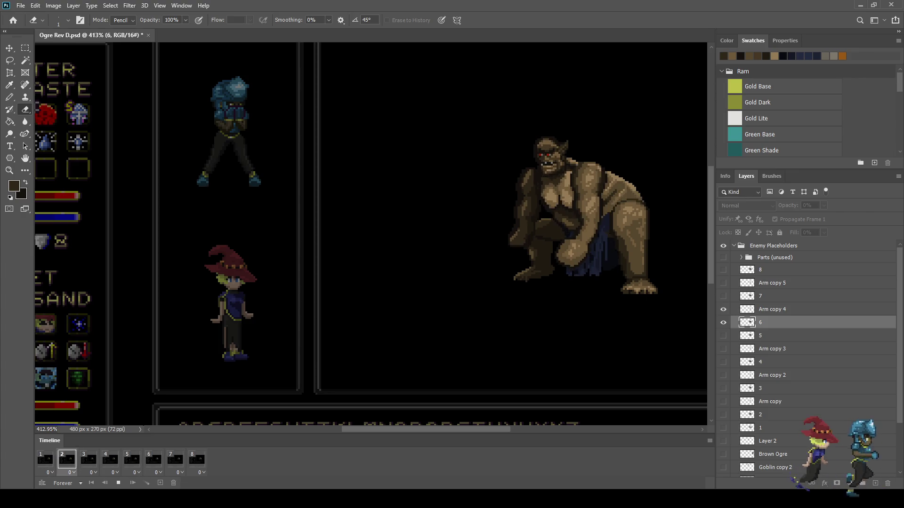
# Fit the battle-screen mockup in view, stop playback, and save the document
pyautogui.hotkey('ctrl', '0')
pyautogui.scroll(2, 535, 125)
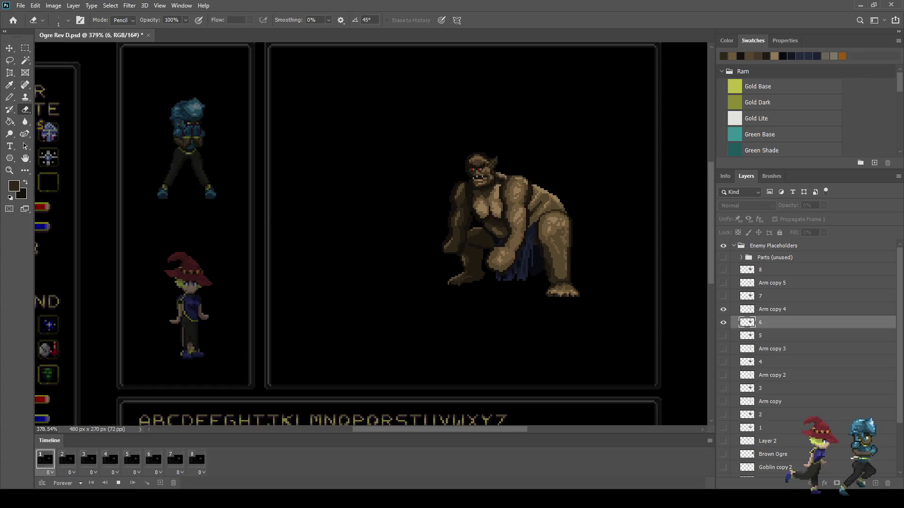
pyautogui.press('space')
pyautogui.hotkey('ctrl', 's')
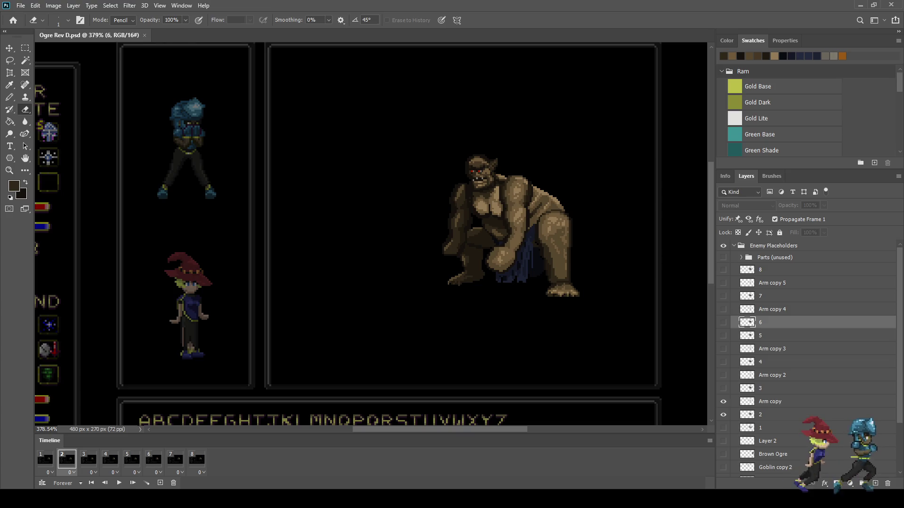
# Go to frame 1, then step between frames 5 and 6 to compare poses
pyautogui.click(45, 459)
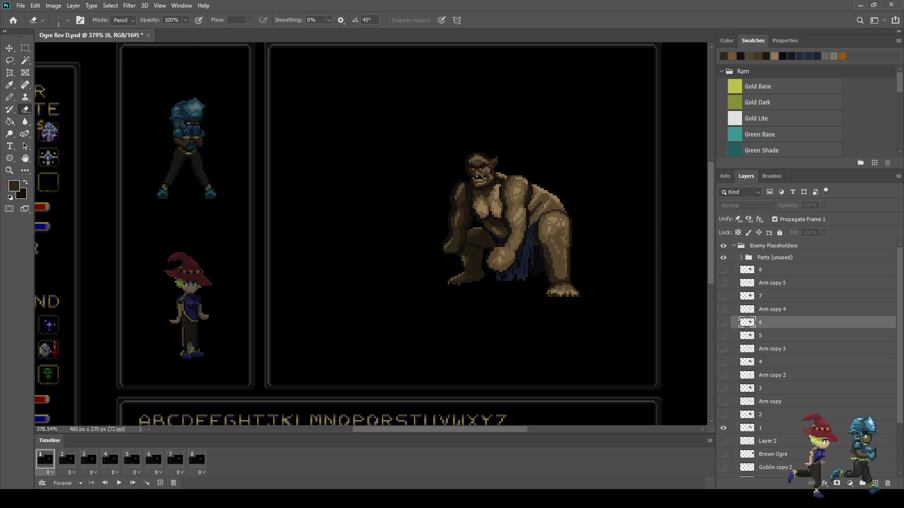
pyautogui.press('Right')
pyautogui.press('Right')
pyautogui.press('Right')
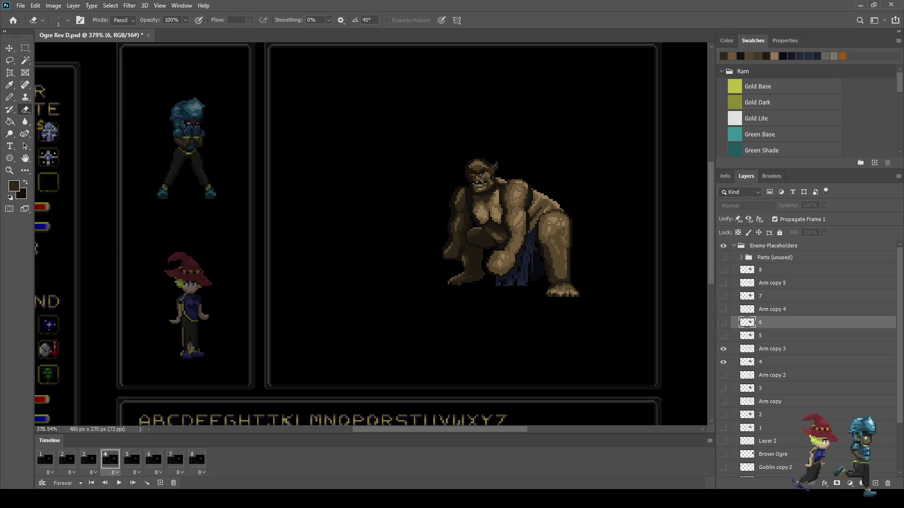
pyautogui.press('Right')
pyautogui.press('Left')
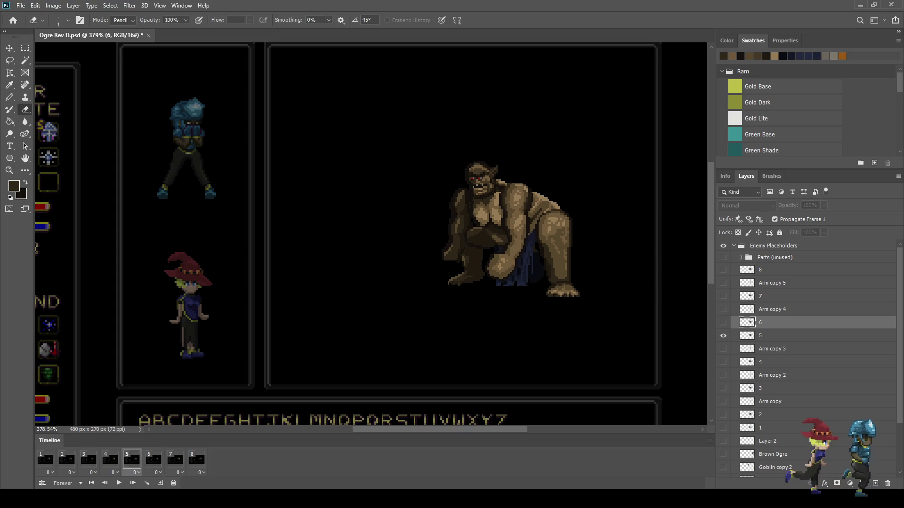
pyautogui.press('Right')
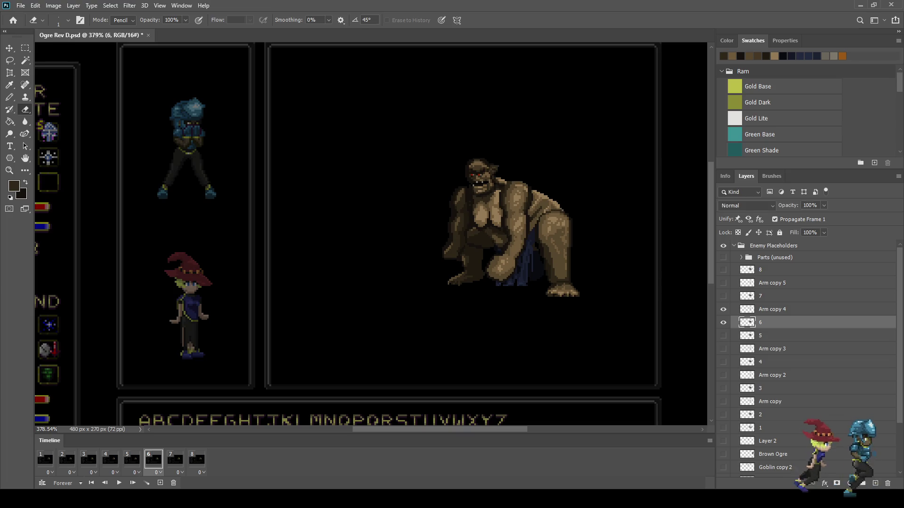
# Lasso the outer strip of the ogre's left arm on frame 6 and cut it away
pyautogui.press('l')
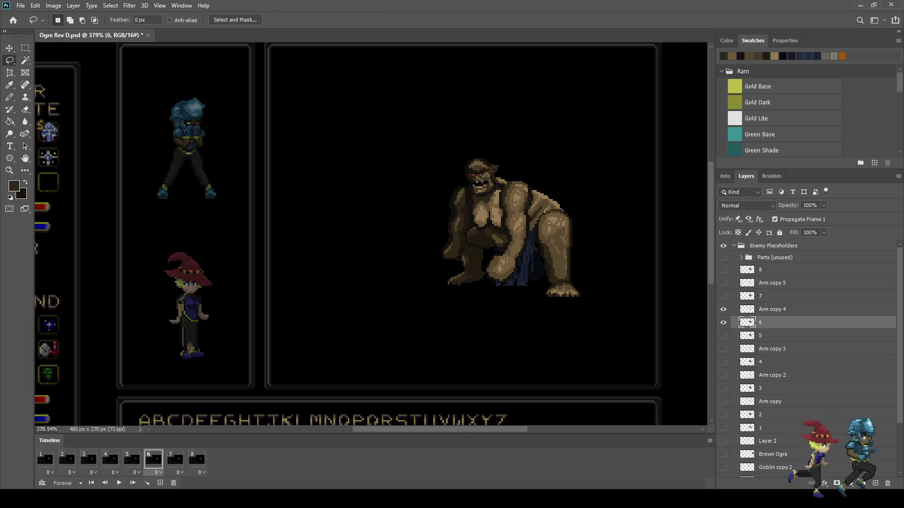
pyautogui.scroll(6, 449, 230)
pyautogui.moveTo(451, 169); pyautogui.dragTo(480, 163)
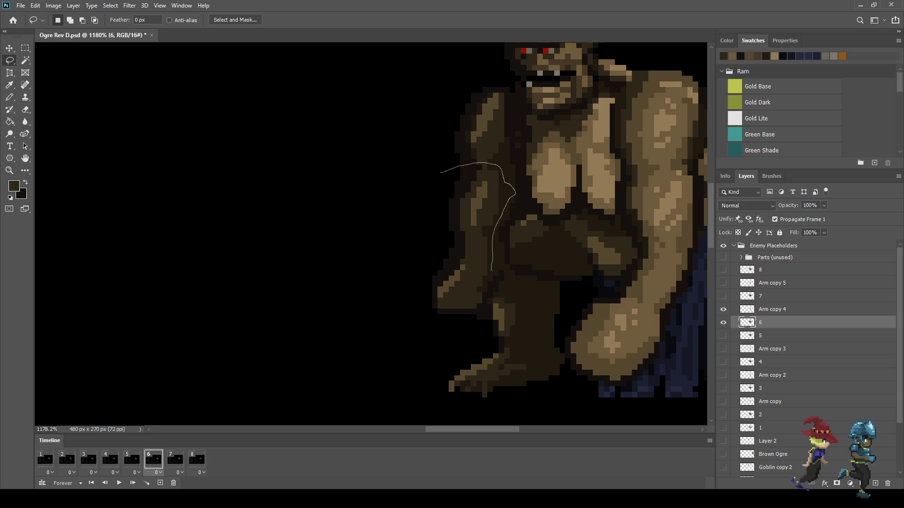
pyautogui.moveTo(477, 314)
pyautogui.mouseDown()
pyautogui.moveTo(417, 291)
pyautogui.moveTo(442, 169)
pyautogui.mouseUp()
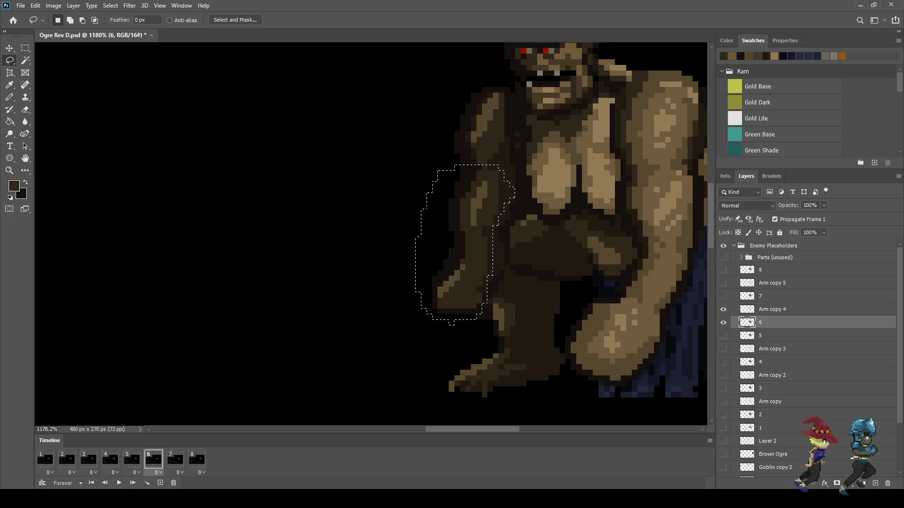
pyautogui.moveTo(435, 325)
pyautogui.mouseDown()
pyautogui.moveTo(450, 212)
pyautogui.moveTo(414, 162)
pyautogui.mouseUp()
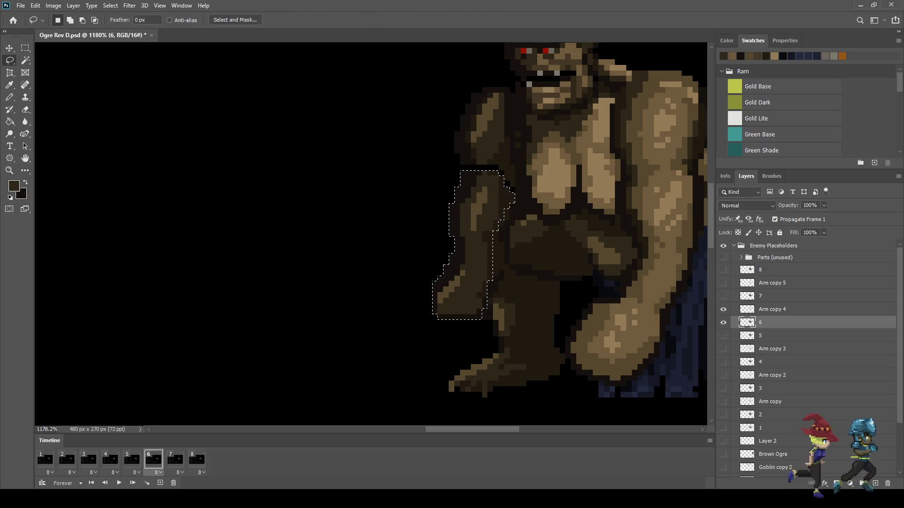
pyautogui.hotkey('ctrl', 'x')
pyautogui.scroll(3, 499, 169)
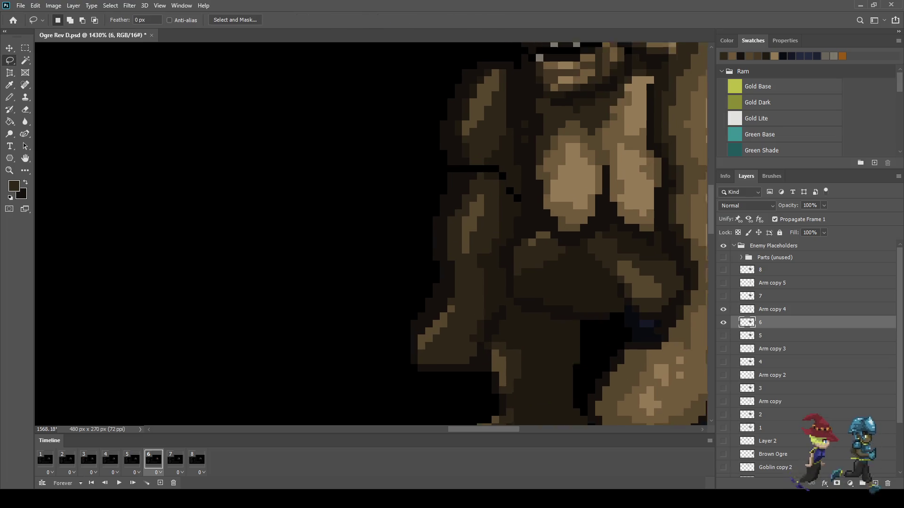
# Patch black gap pixels beside the arm with sampled dark brown
pyautogui.press('i')
pyautogui.press('b')
pyautogui.click(521, 205)
pyautogui.click(512, 196)
pyautogui.hotkey('ctrl', 'z')
pyautogui.hotkey('ctrl', 'z')
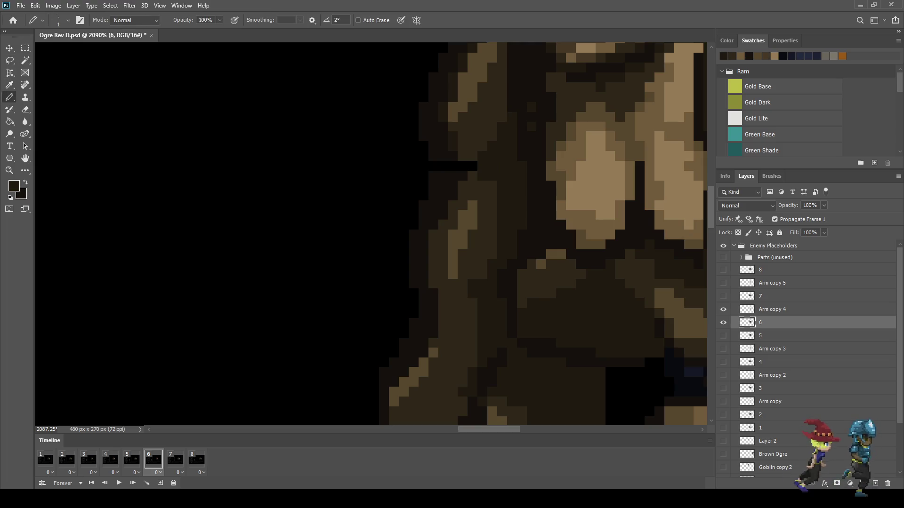
pyautogui.press('i')
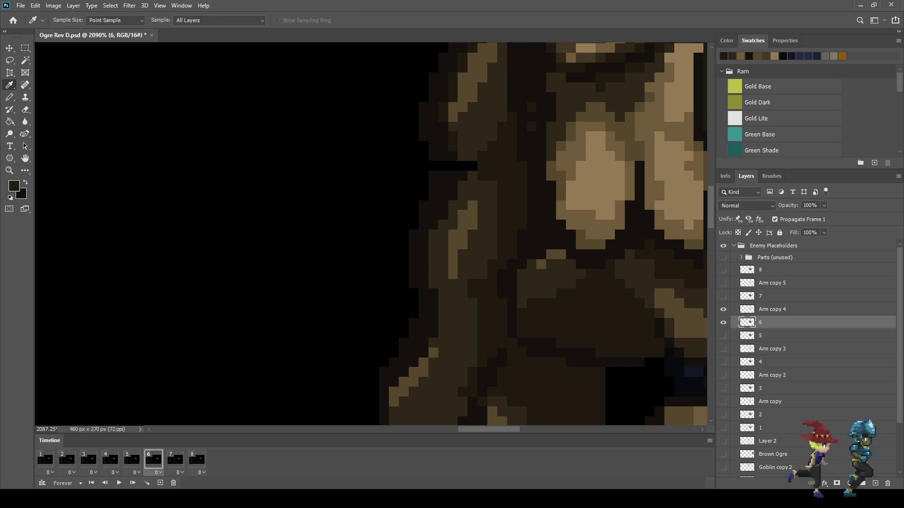
pyautogui.press('b')
pyautogui.click(472, 166)
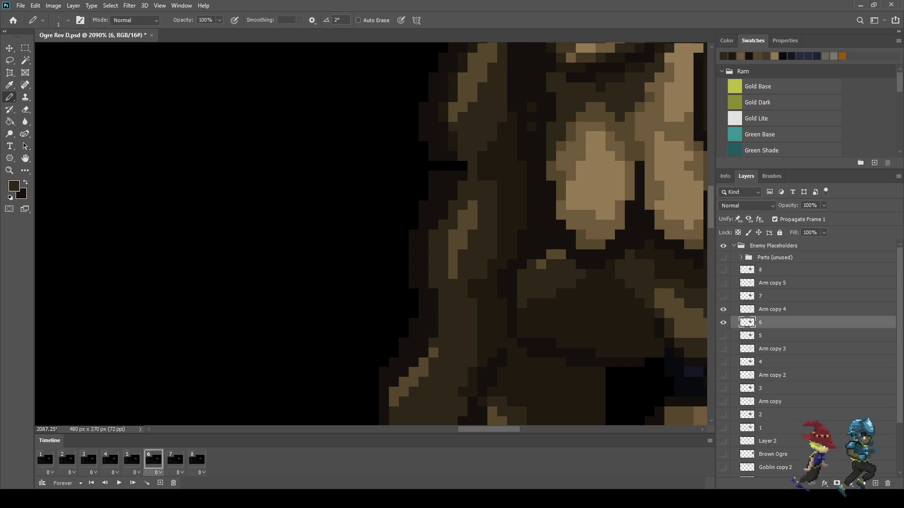
# Fill the remaining row of black pixels with a darker brown and play the animation
pyautogui.press('i')
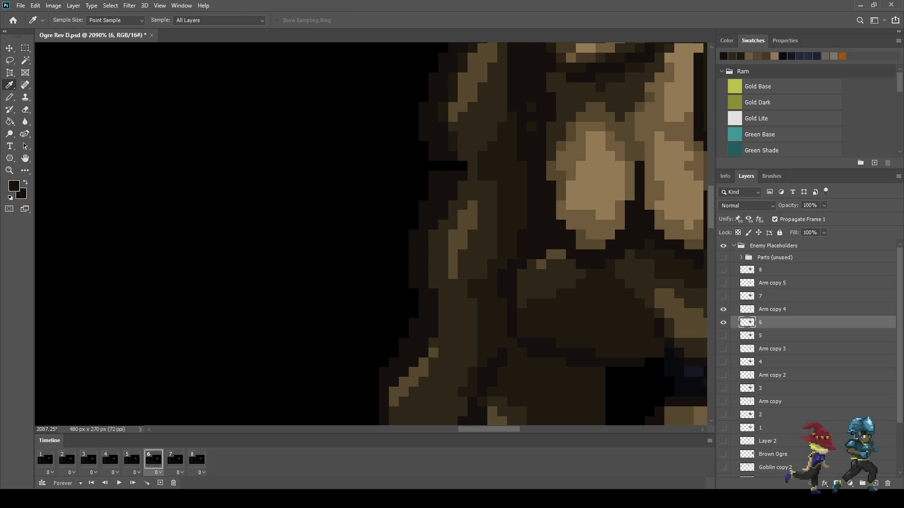
pyautogui.press('b')
pyautogui.moveTo(463, 166); pyautogui.dragTo(442, 166)
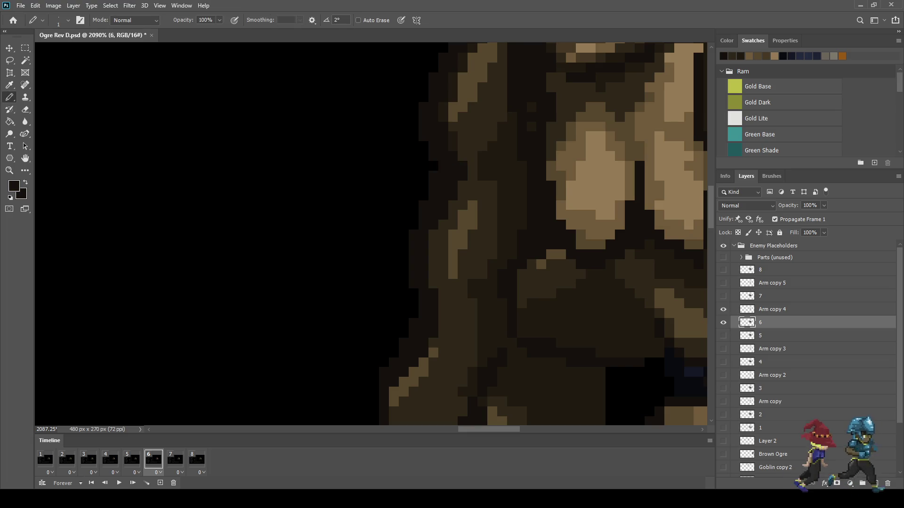
pyautogui.click(433, 166)
pyautogui.scroll(-8, 433, 165)
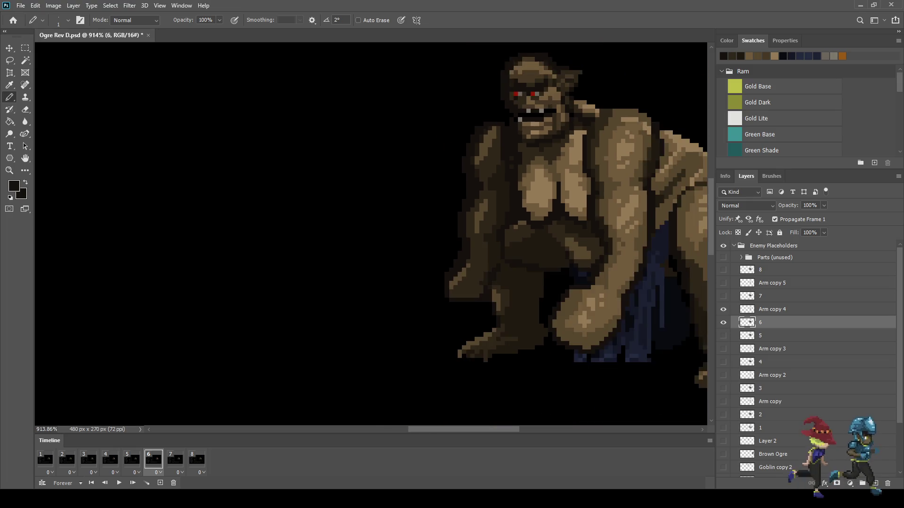
pyautogui.press('space')
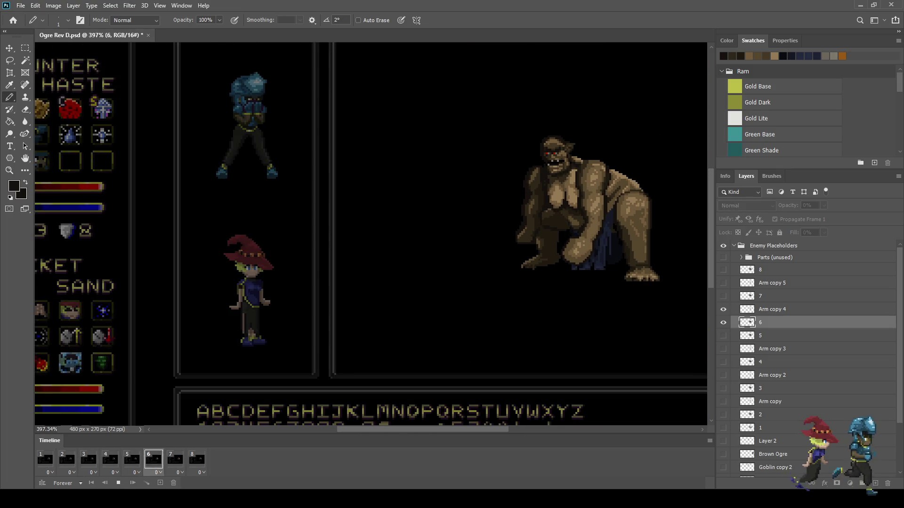
# Stop and restart playback, then step through frames 4–6 with the arrow keys, ending on frame 6
pyautogui.scroll(-2, 629, 218)
pyautogui.scroll(-1, 628, 218)
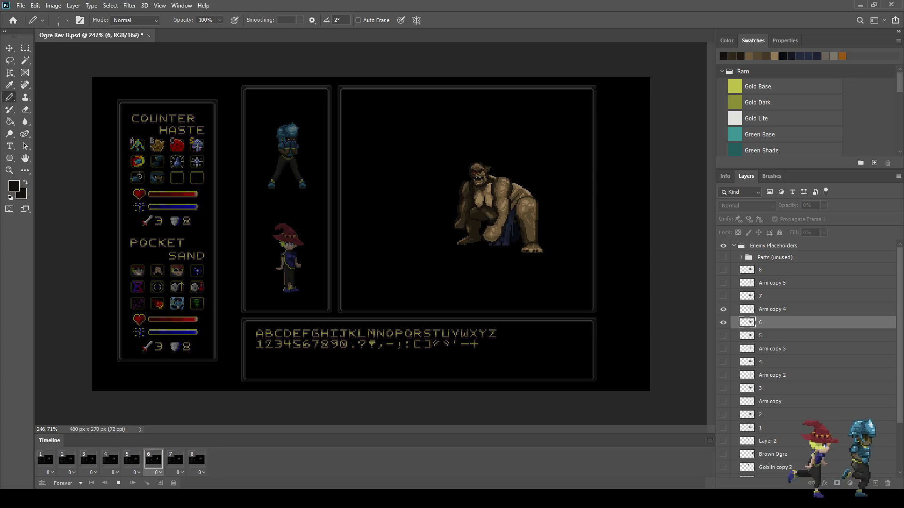
pyautogui.press('space')
pyautogui.press('space')
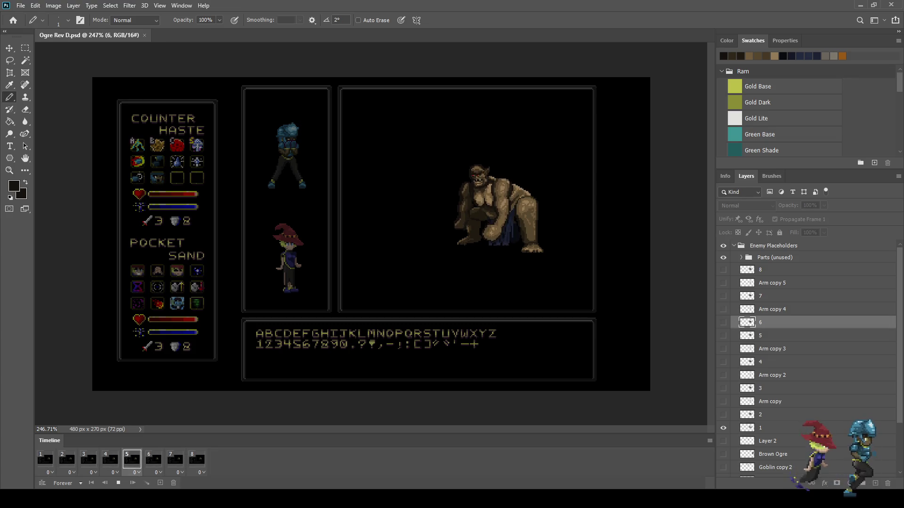
pyautogui.press('space')
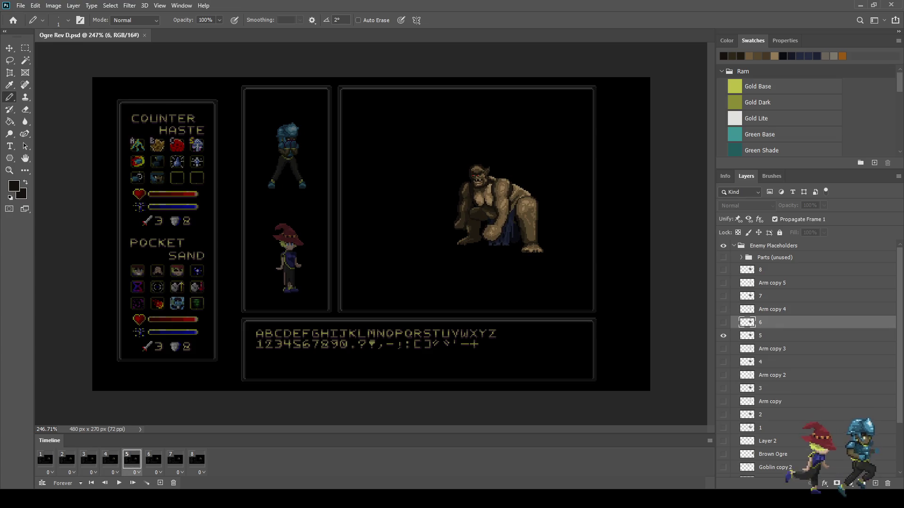
pyautogui.press('space')
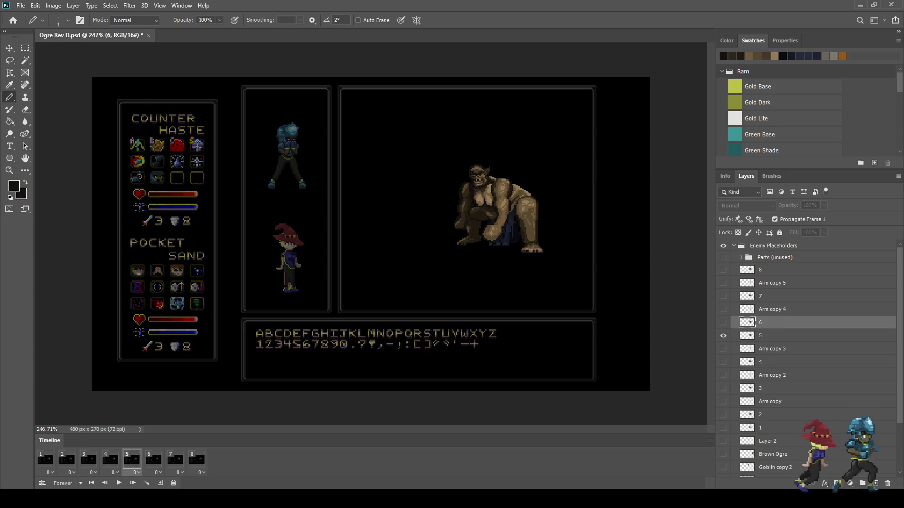
pyautogui.press('space')
pyautogui.press('Left')
pyautogui.press('Left')
pyautogui.press('Left')
pyautogui.press('Right')
pyautogui.press('Right')
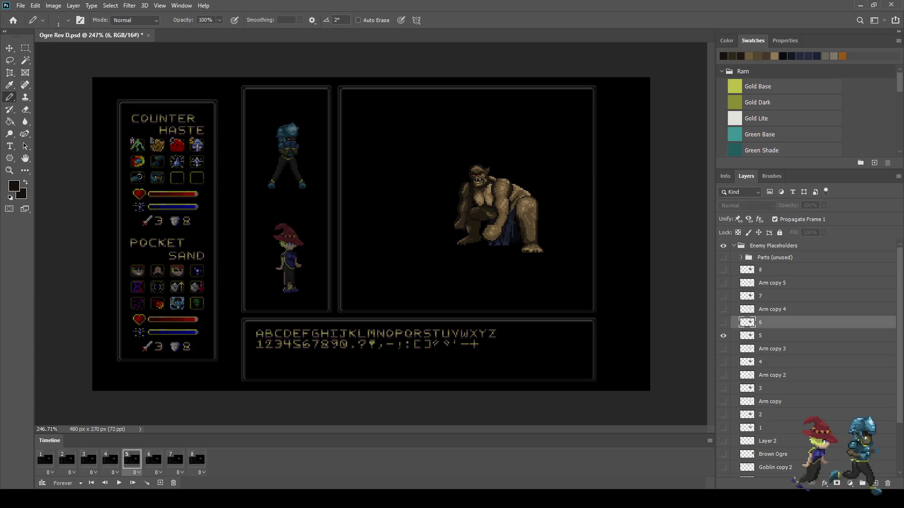
pyautogui.press('Left')
pyautogui.press('Left')
pyautogui.press('Left')
pyautogui.press('Right')
pyautogui.press('Right')
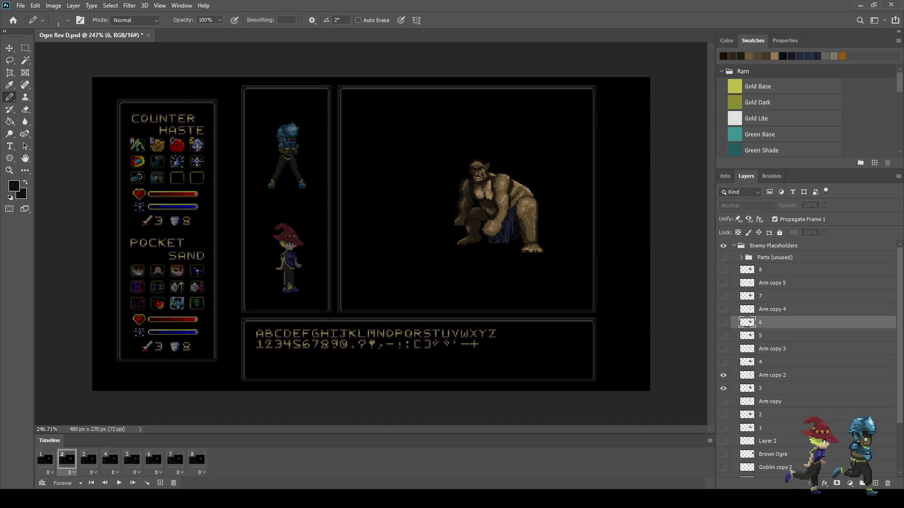
pyautogui.press('Right')
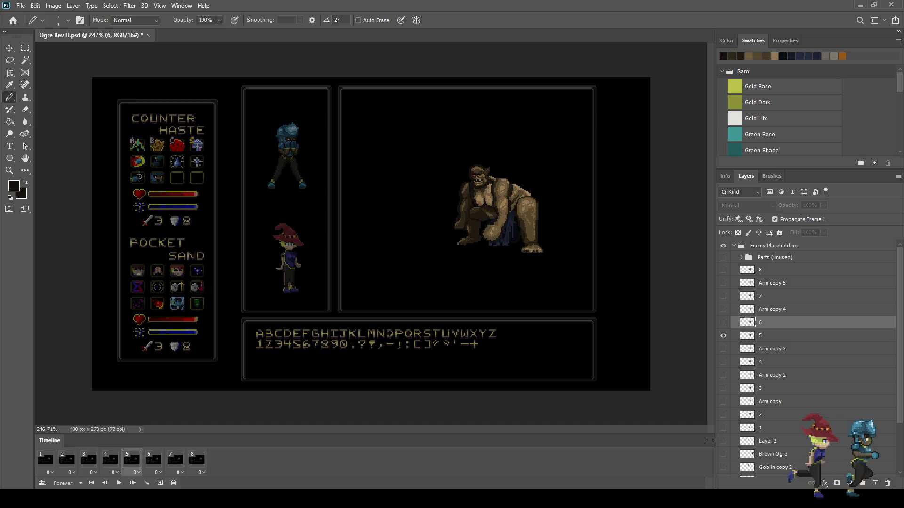
pyautogui.press('Right')
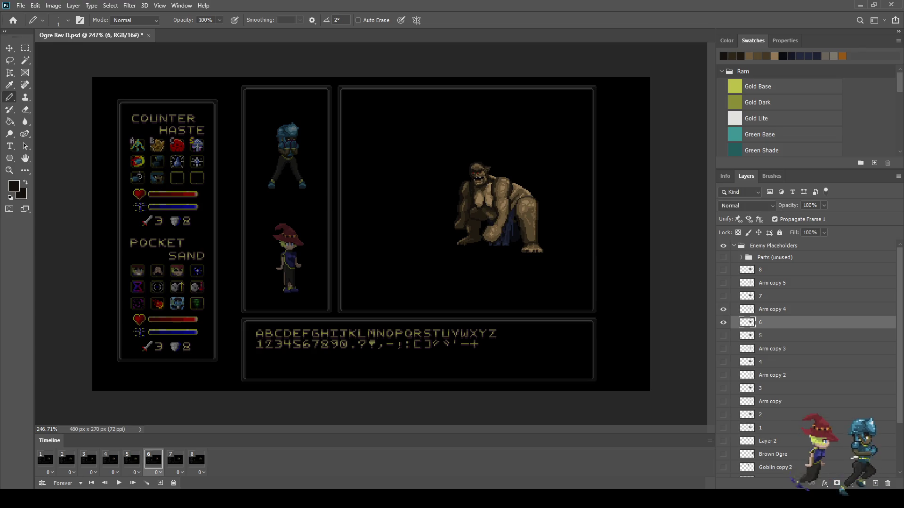
pyautogui.scroll(6, 530, 226)
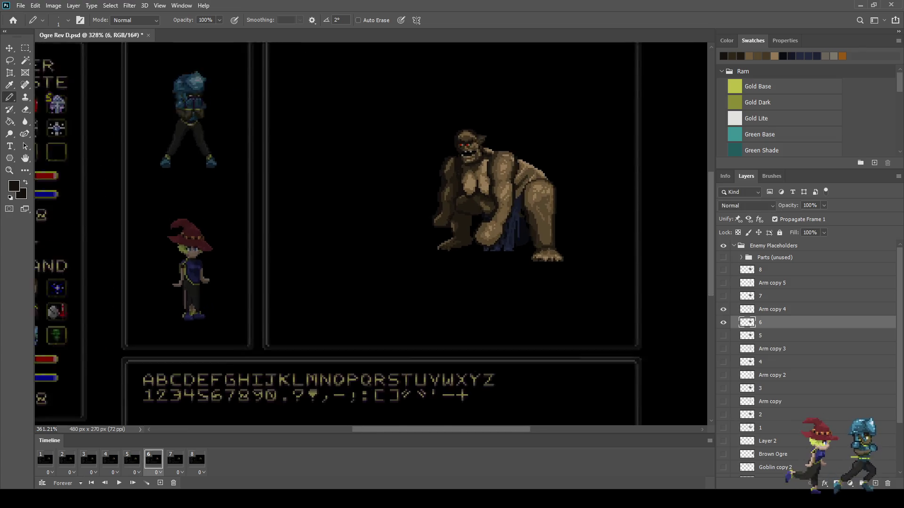
# On frame 6, lasso the ogre's right thigh and nudge it one step left
pyautogui.press('l')
pyautogui.scroll(1, 530, 215)
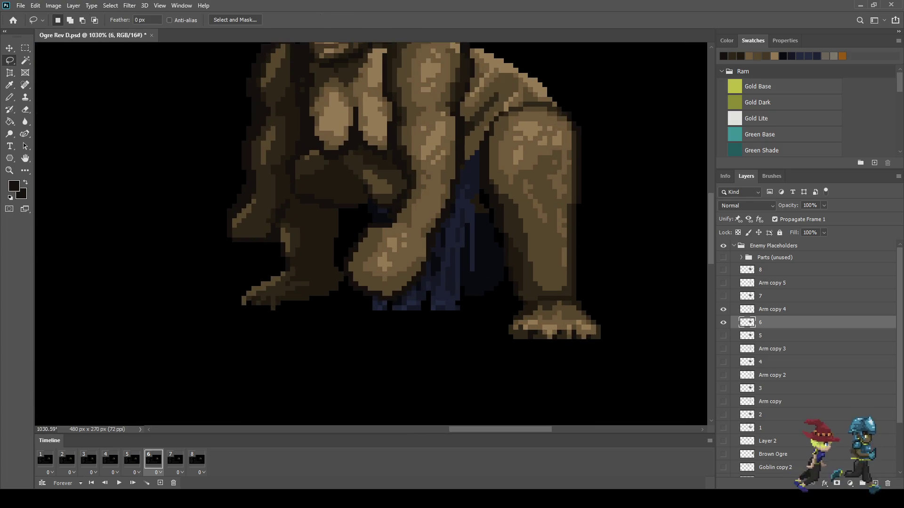
pyautogui.scroll(1, 531, 214)
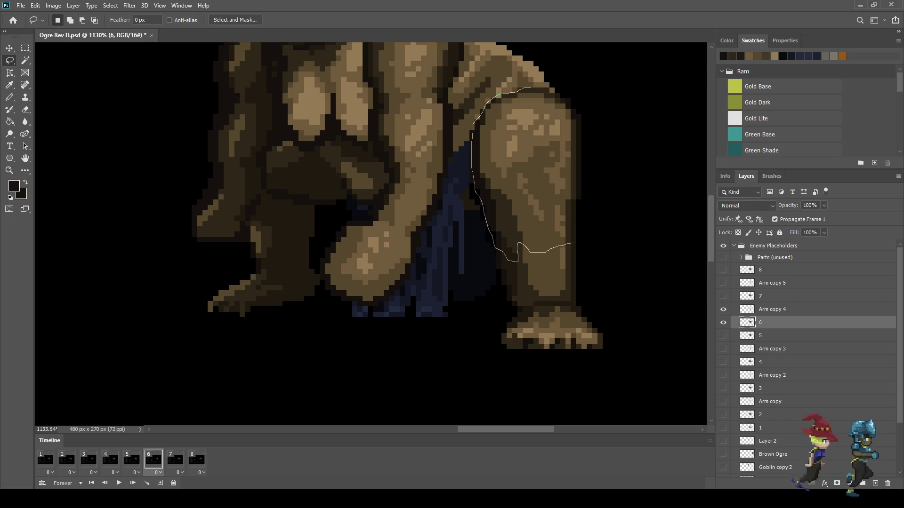
pyautogui.moveTo(582, 114); pyautogui.dragTo(585, 198)
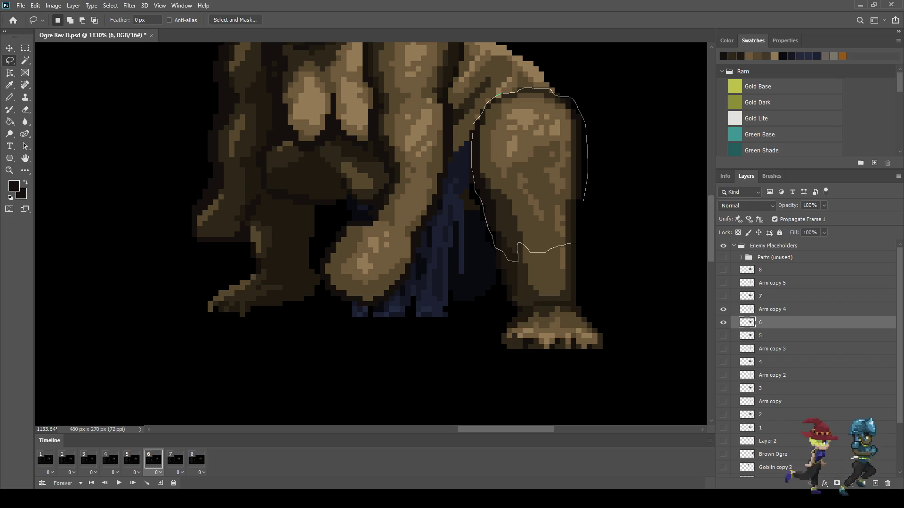
pyautogui.moveTo(518, 260); pyautogui.dragTo(517, 261)
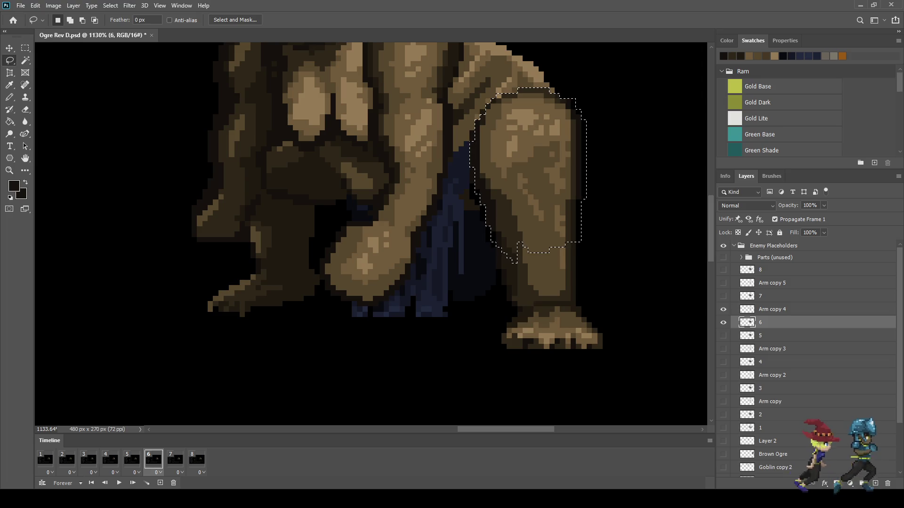
pyautogui.hotkey('ctrl', 't')
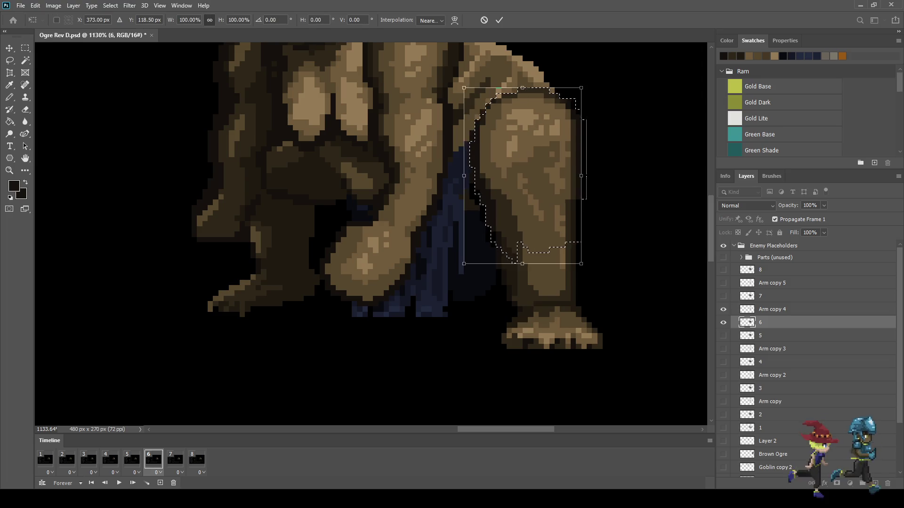
pyautogui.press('Left')
pyautogui.press('Left')
pyautogui.press('Return')
pyautogui.hotkey('ctrl', 'd')
# Erase the stray pixel column beside the thigh, darken the seam and repaint the dark gap pixels tan
pyautogui.scroll(4, 593, 241)
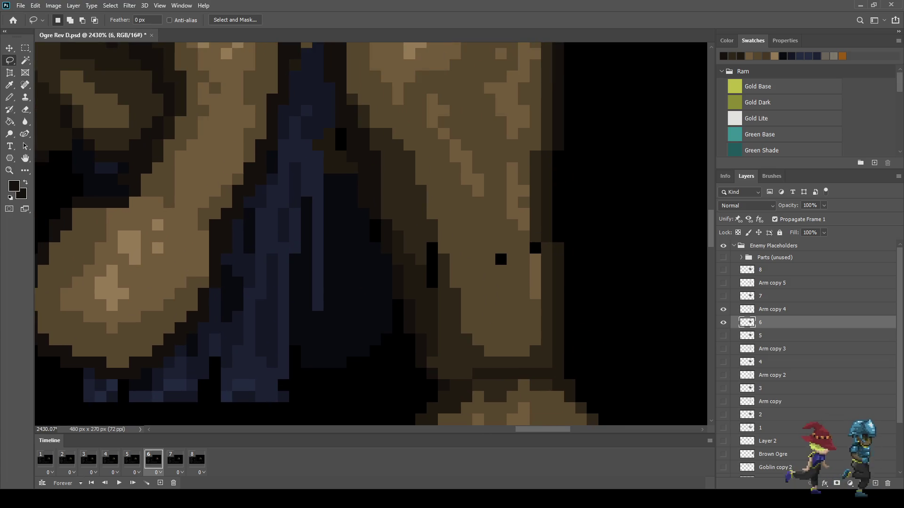
pyautogui.press('e')
pyautogui.moveTo(558, 248); pyautogui.dragTo(558, 271)
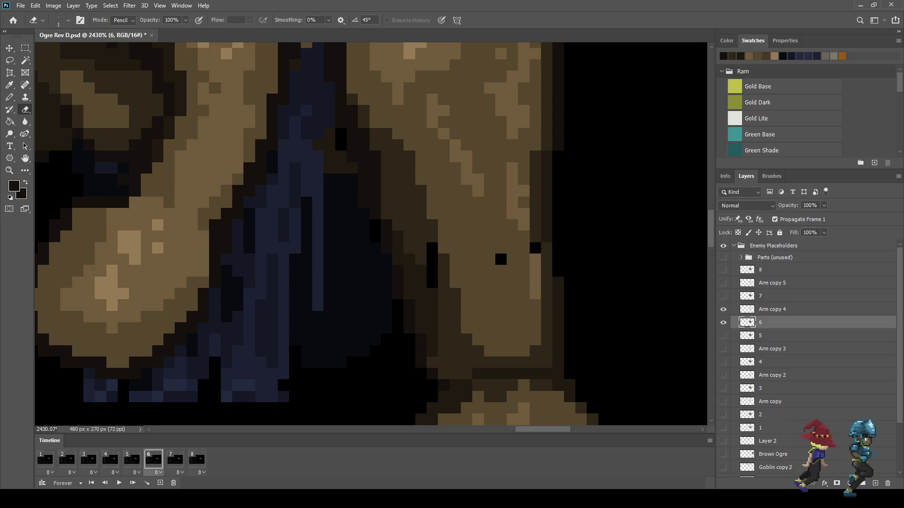
pyautogui.press('i')
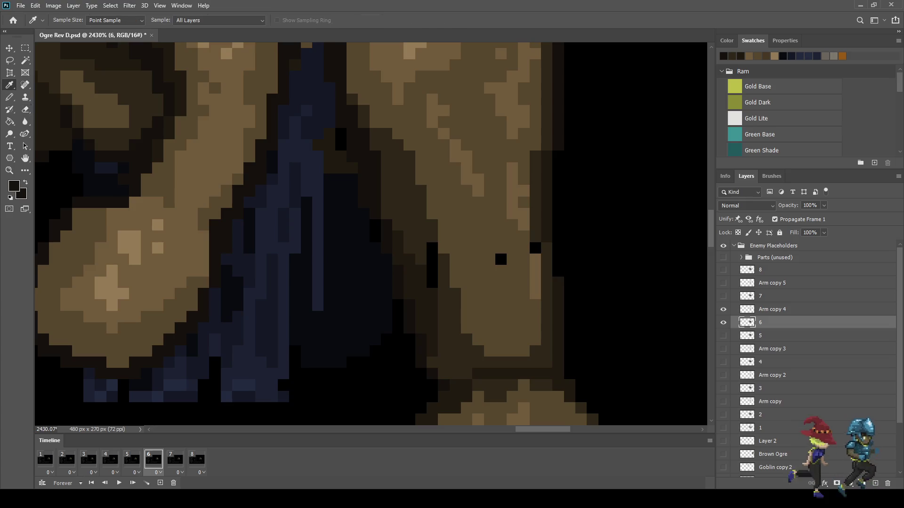
pyautogui.press('b')
pyautogui.moveTo(547, 271); pyautogui.dragTo(546, 249)
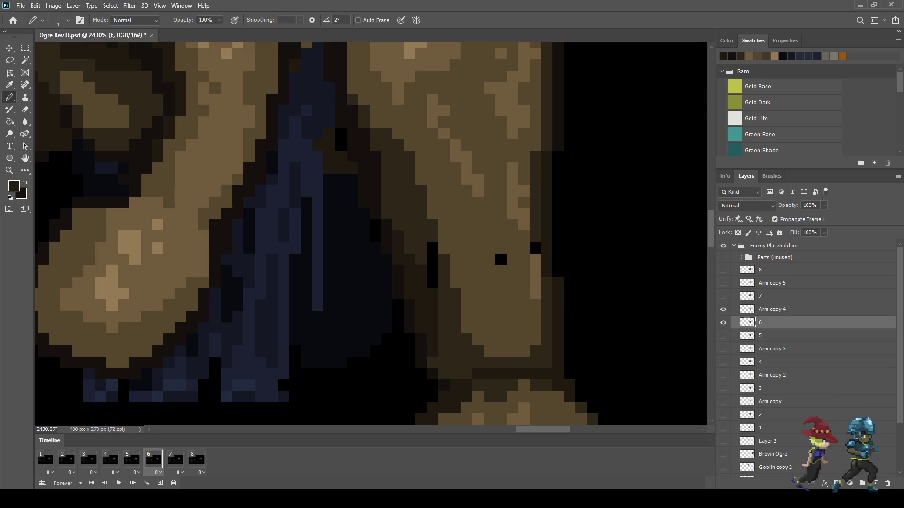
pyautogui.press('i')
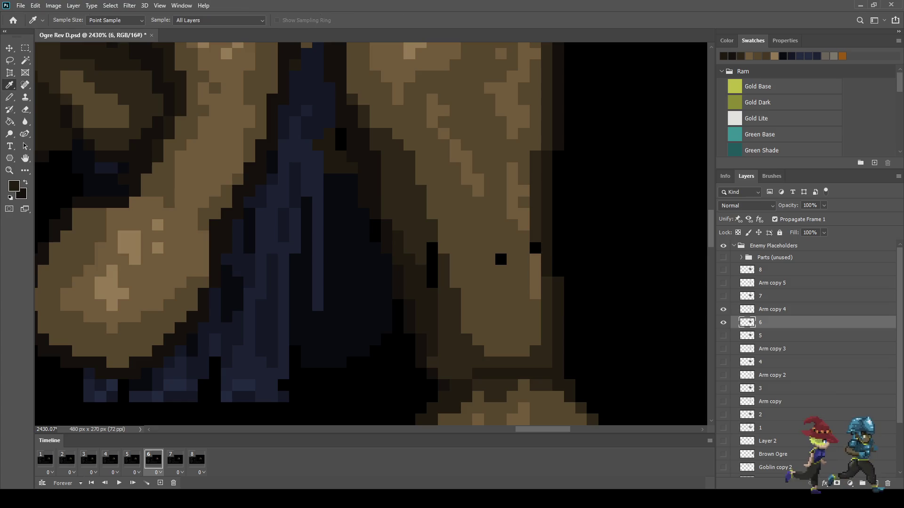
pyautogui.press('b')
pyautogui.click(535, 248)
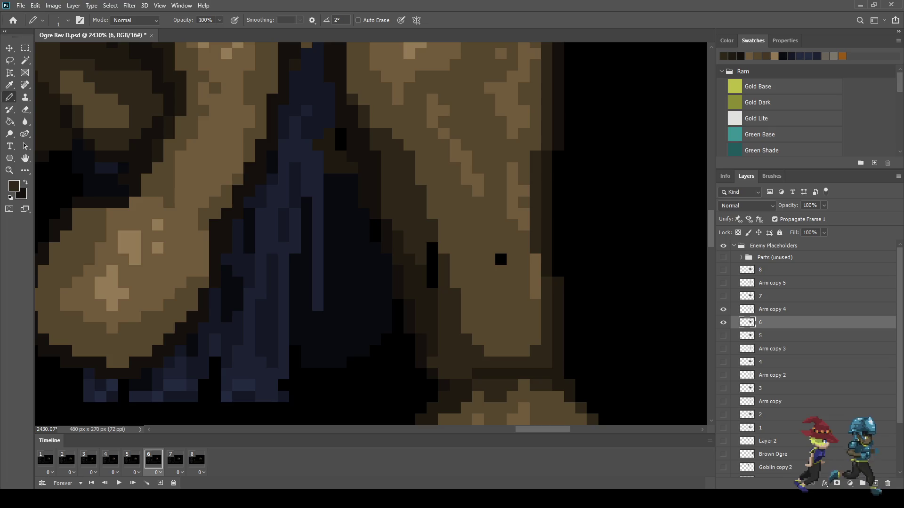
pyautogui.moveTo(432, 248); pyautogui.dragTo(432, 259)
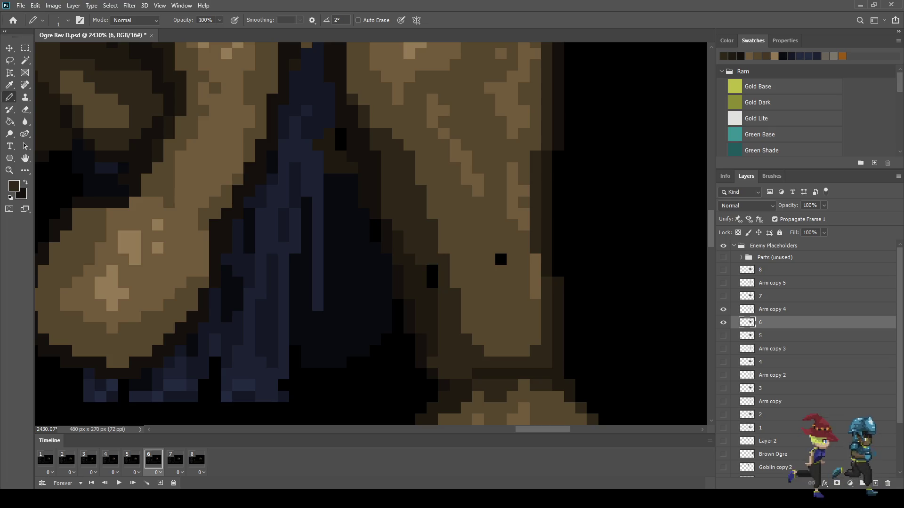
pyautogui.keyDown('alt'); pyautogui.click(501, 259); pyautogui.keyUp('alt')
# Go to animation frame 7 in the timeline
pyautogui.scroll(-5, 500, 260)
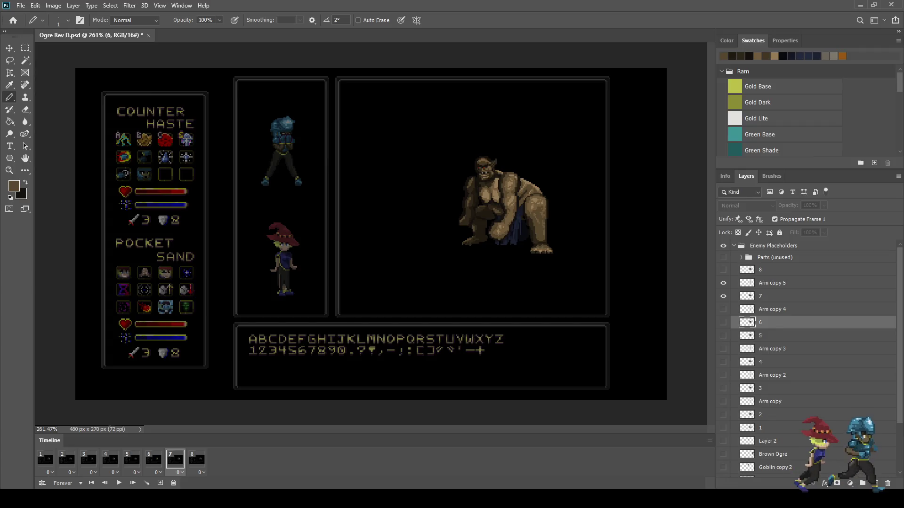
pyautogui.click(176, 460)
pyautogui.scroll(5, 560, 217)
# Lasso the ogre's right leg on frame 7, adding the foot to the selection
pyautogui.press('l')
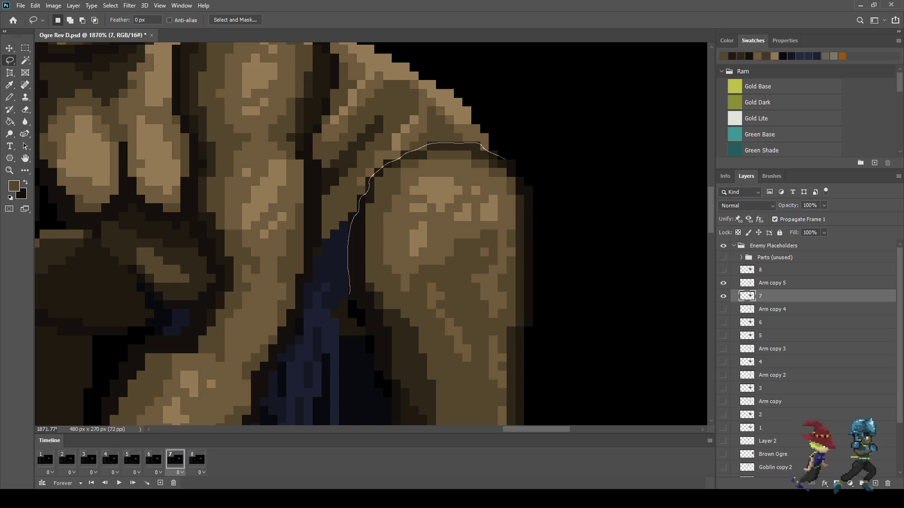
pyautogui.moveTo(534, 218)
pyautogui.mouseDown()
pyautogui.moveTo(562, 333)
pyautogui.moveTo(510, 363)
pyautogui.moveTo(431, 345)
pyautogui.moveTo(376, 317)
pyautogui.mouseUp()
pyautogui.moveTo(480, 144); pyautogui.dragTo(480, 144)
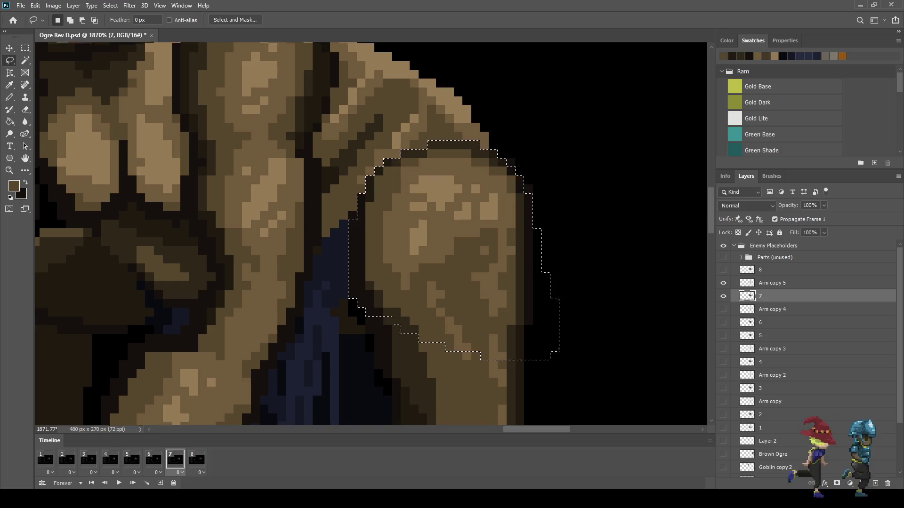
pyautogui.scroll(-5, 370, 234)
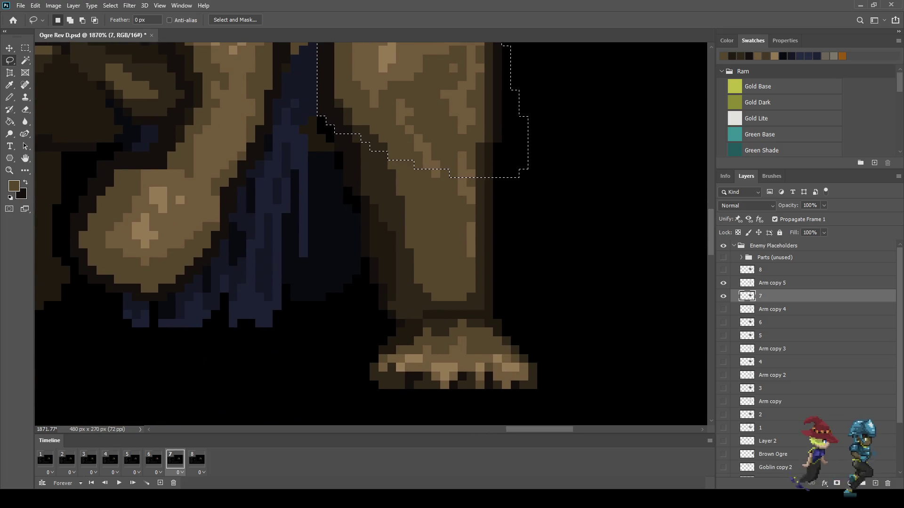
pyautogui.press('shift')
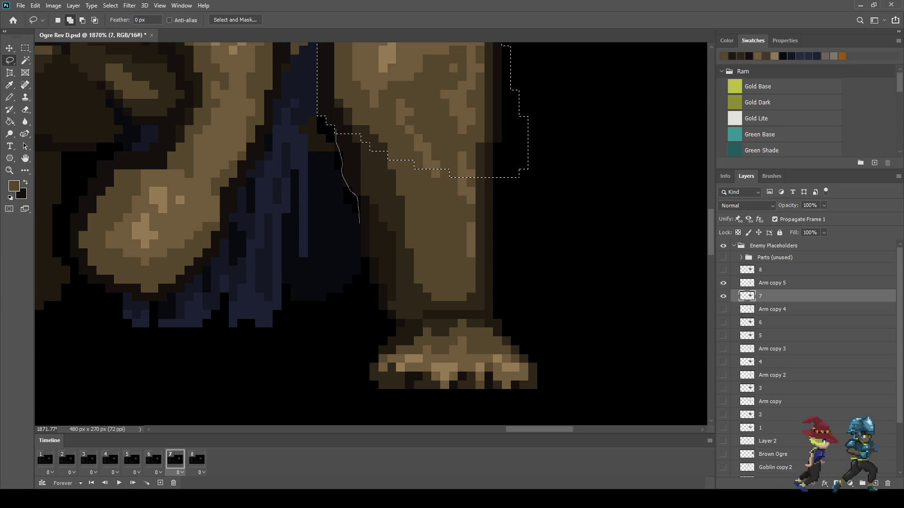
pyautogui.moveTo(367, 271)
pyautogui.mouseDown()
pyautogui.moveTo(360, 332)
pyautogui.moveTo(390, 404)
pyautogui.moveTo(558, 389)
pyautogui.moveTo(564, 197)
pyautogui.moveTo(494, 135)
pyautogui.mouseUp()
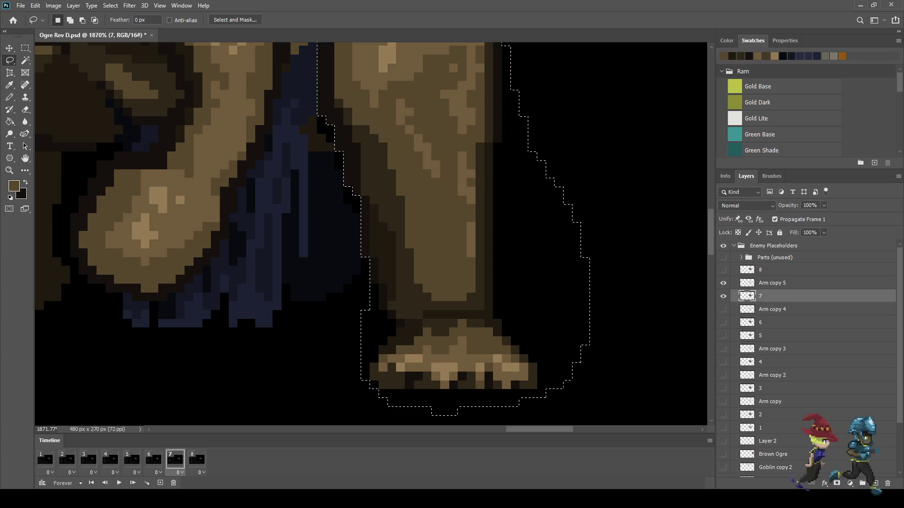
pyautogui.hotkey('ctrl', '0')
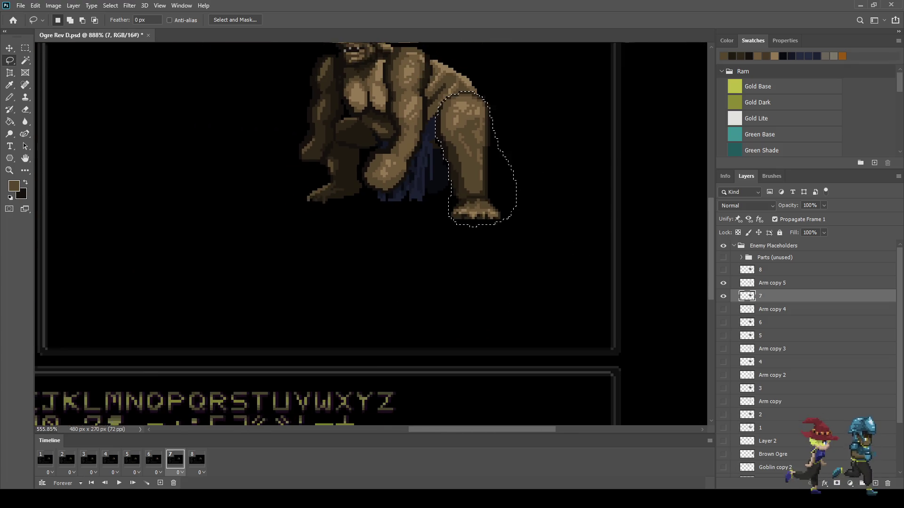
pyautogui.scroll(2, 612, 204)
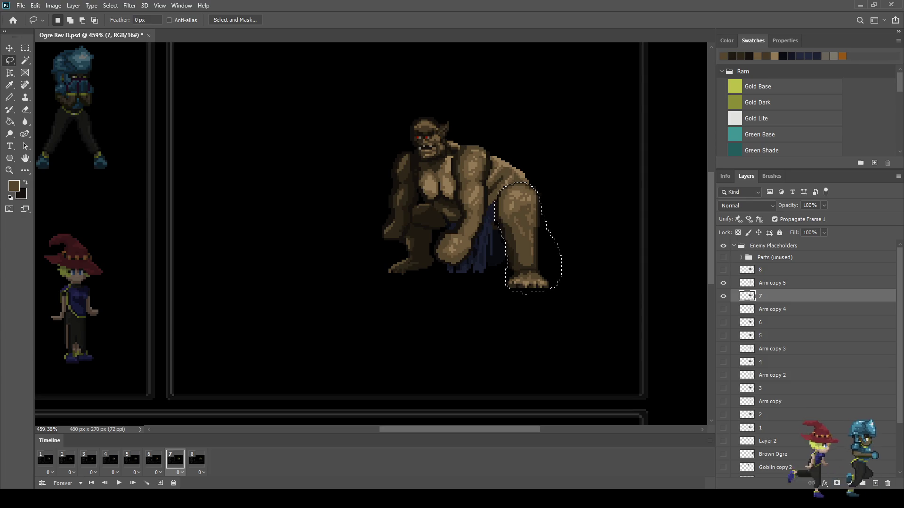
# Free Transform the selected leg and foot into their new position, then deselect
pyautogui.hotkey('ctrl', 't')
pyautogui.press('Return')
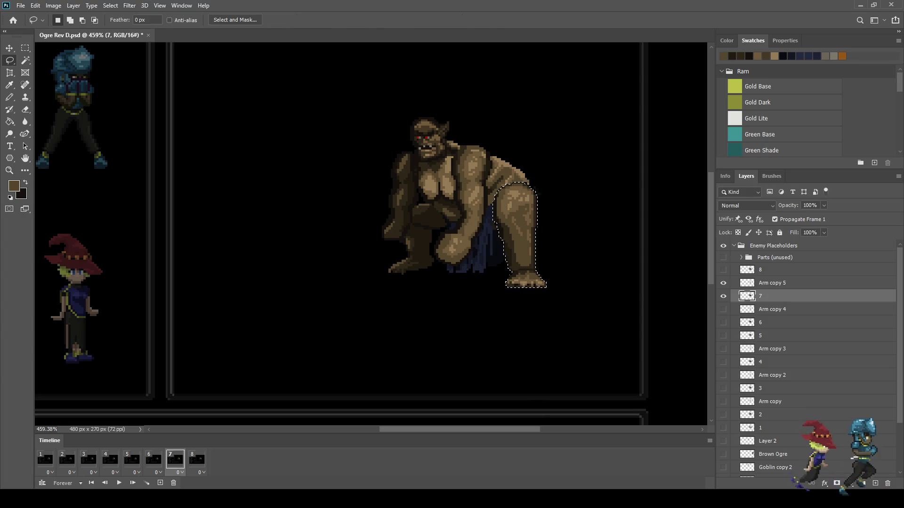
pyautogui.hotkey('ctrl', 'd')
# Fit the whole battle screen in view and play the eight-frame animation
pyautogui.scroll(-1, 587, 212)
pyautogui.hotkey('ctrl', '0')
pyautogui.press('space')
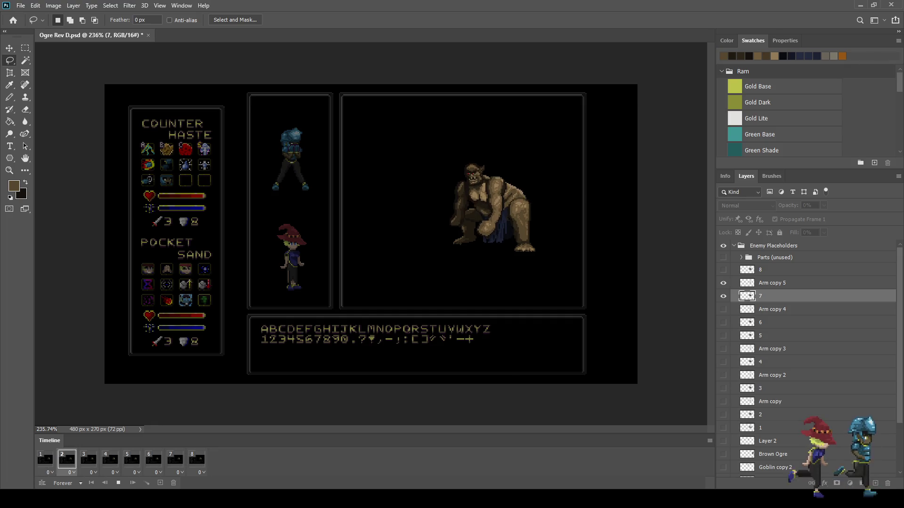
# Stop playback, nudge the selected leg one pixel right, and replay the animation
pyautogui.scroll(2, 463, 210)
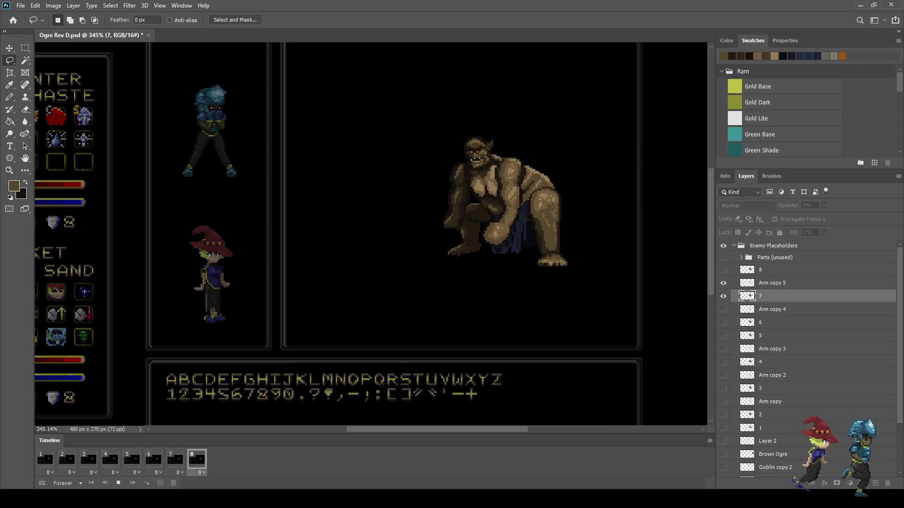
pyautogui.press('space')
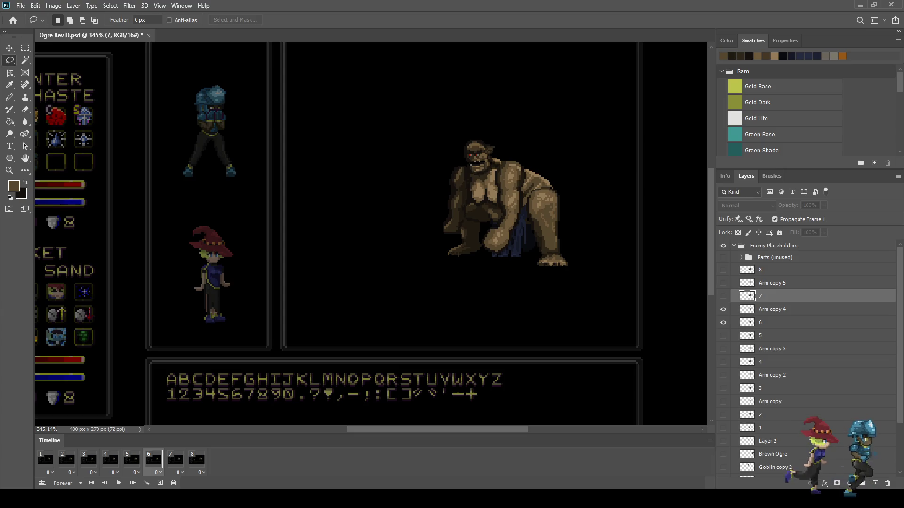
pyautogui.hotkey('ctrl', 'Right')
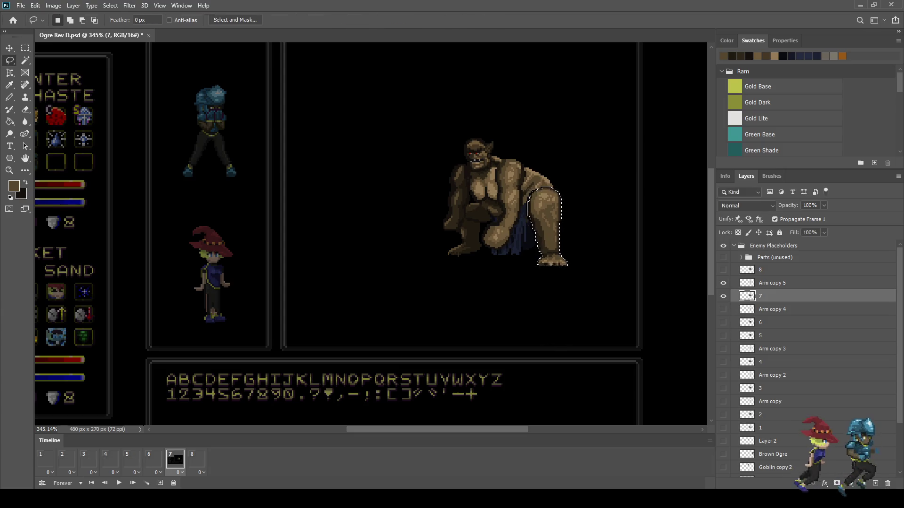
pyautogui.press('space')
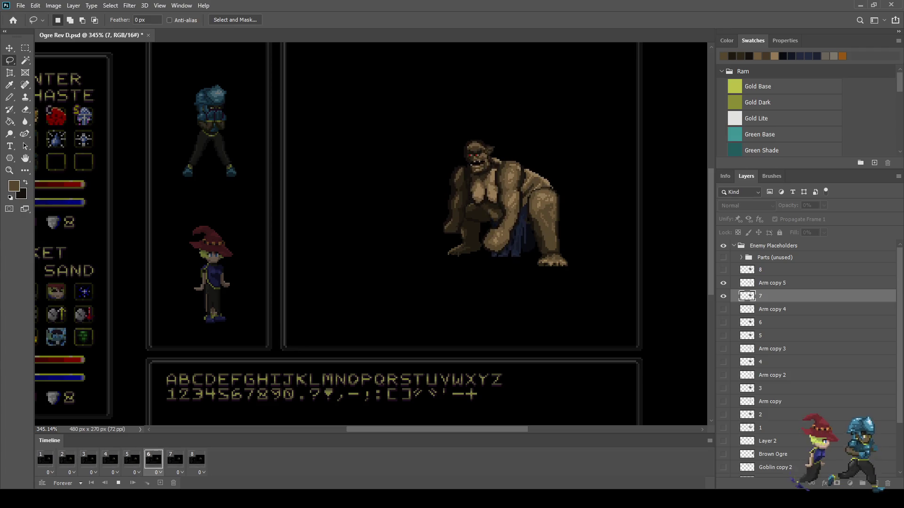
pyautogui.press('space')
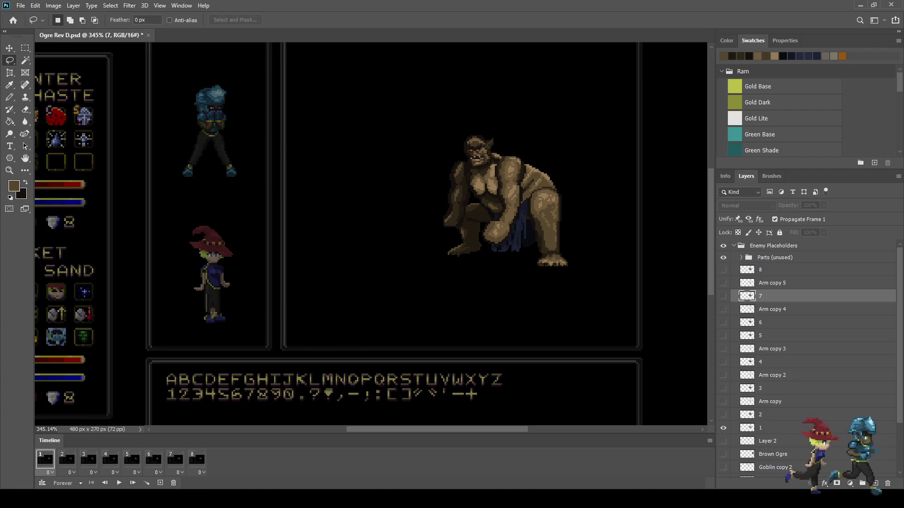
pyautogui.press('space')
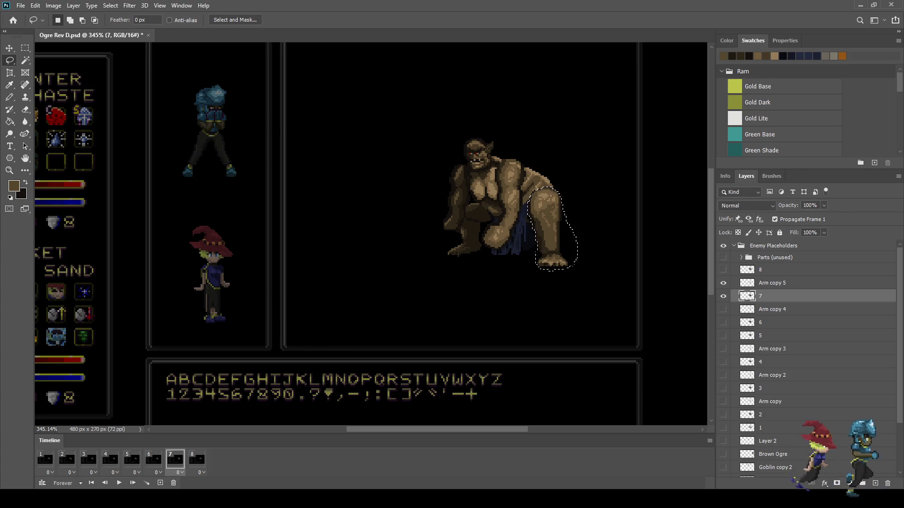
# Replay the animation and stop it on frame 7, with a trial leg transform cancelled
pyautogui.press('space')
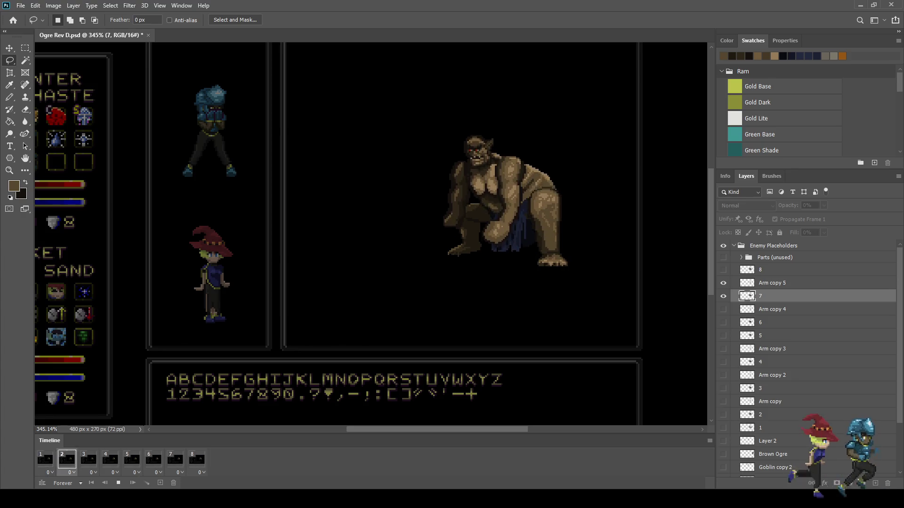
pyautogui.press('space')
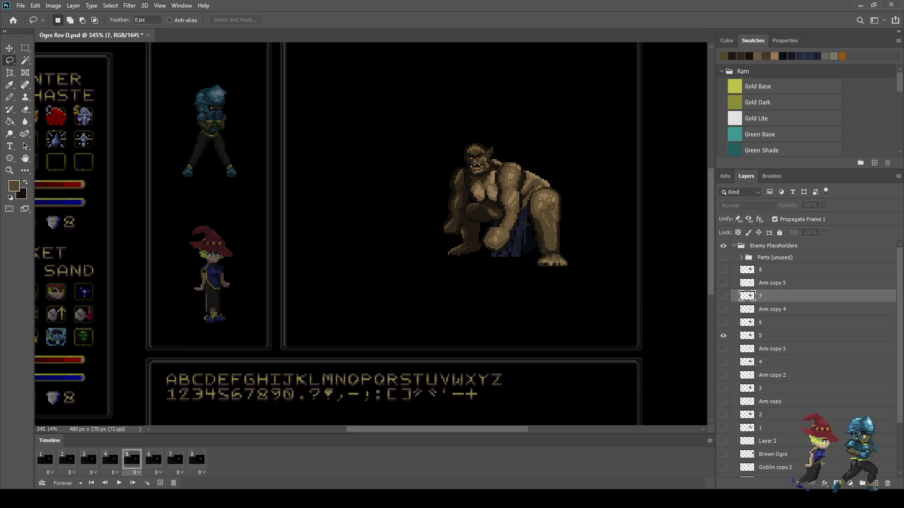
pyautogui.press('space')
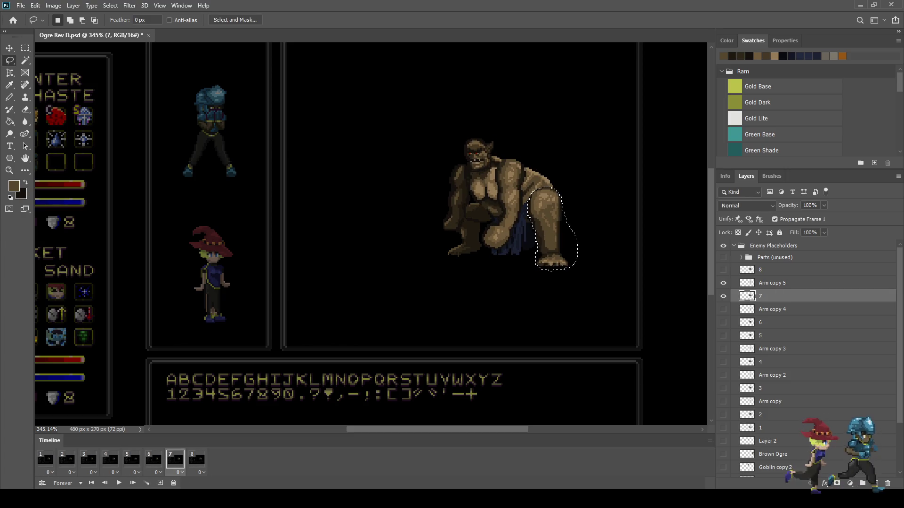
pyautogui.hotkey('ctrl', 't')
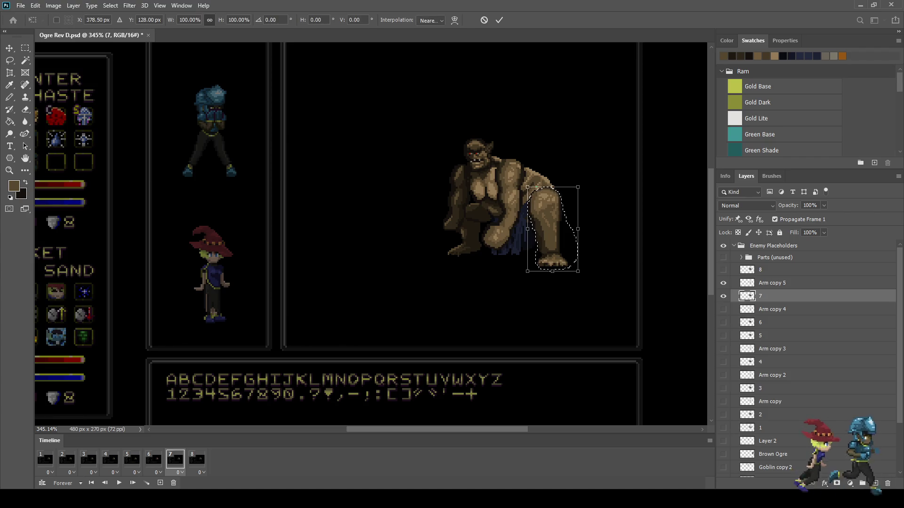
pyautogui.press('Escape')
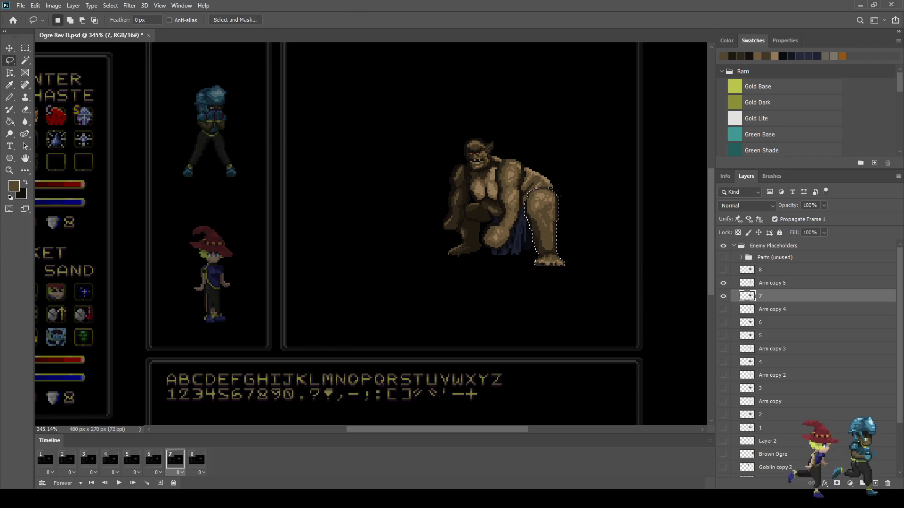
pyautogui.press('space')
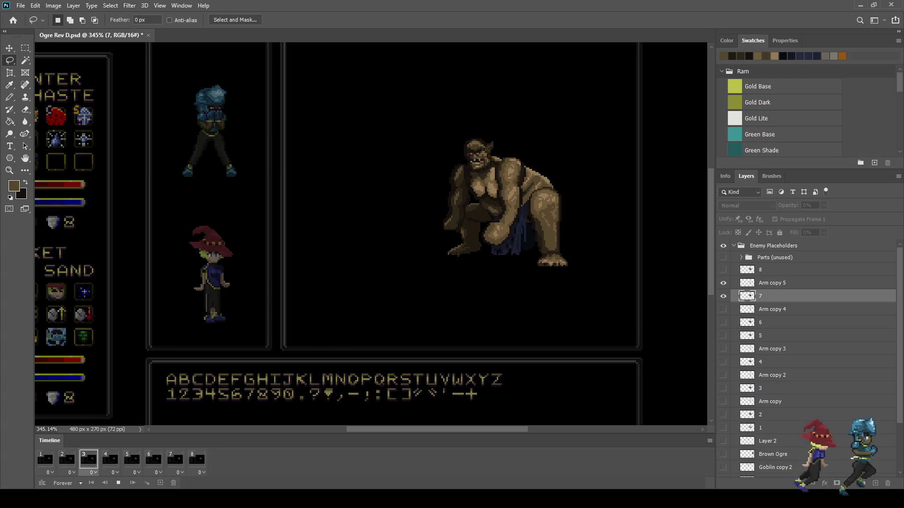
pyautogui.press('space')
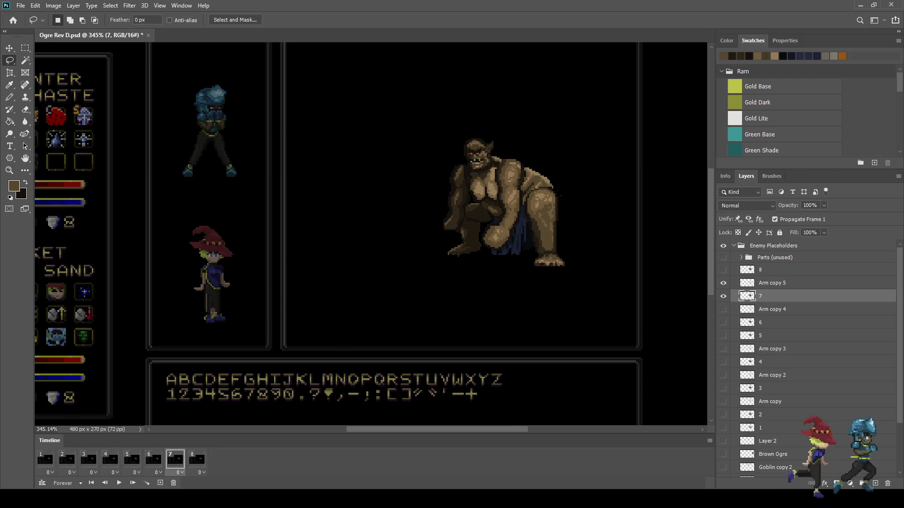
# Load the layer's leg pixels as a selection and play the animation again
pyautogui.keyDown('ctrl'); pyautogui.click(747, 283); pyautogui.keyUp('ctrl')
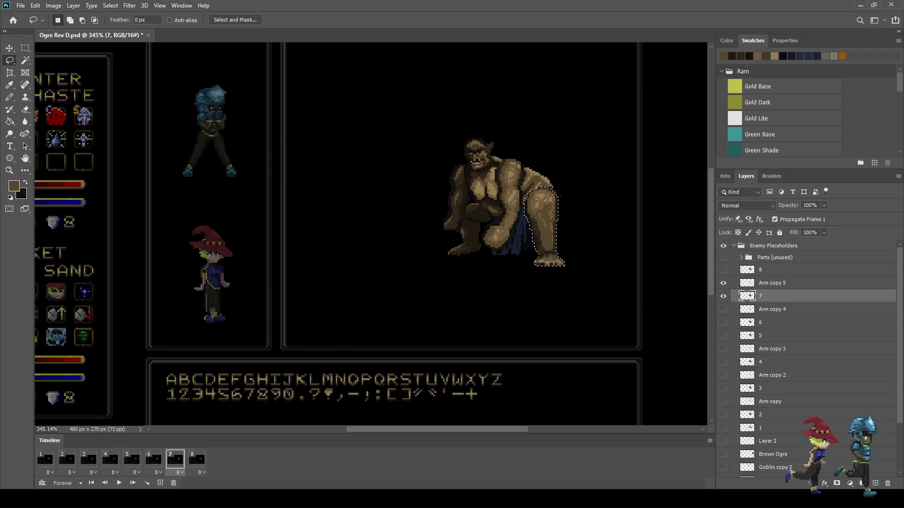
pyautogui.press('space')
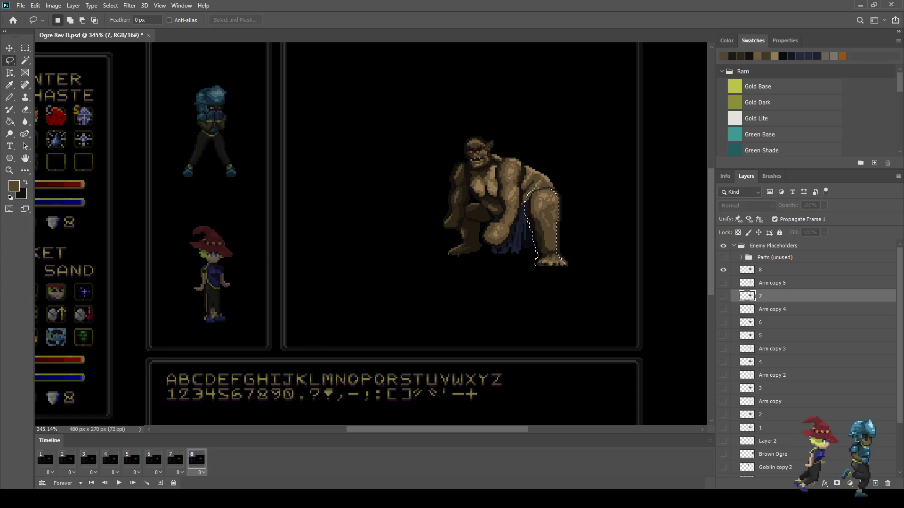
pyautogui.scroll(-1, 570, 230)
pyautogui.scroll(4, 570, 230)
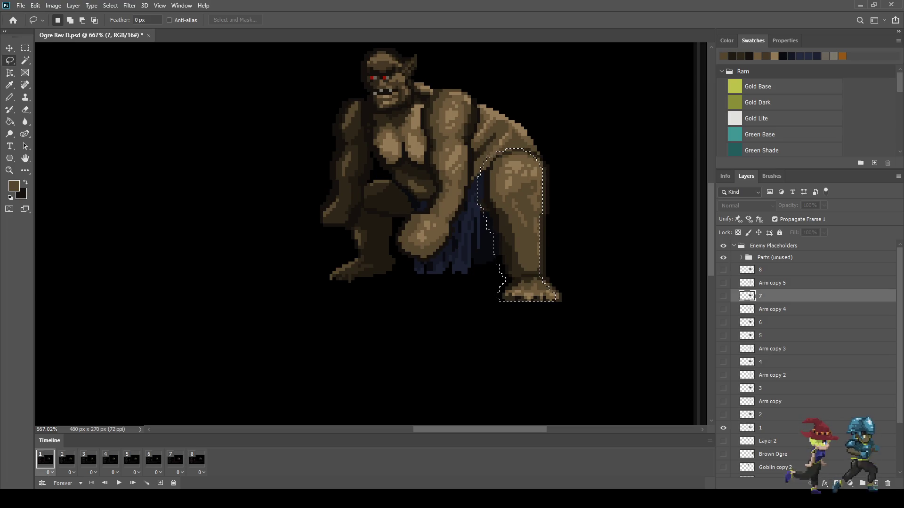
# Shift the frame 7 leg one pixel right, then switch to layer 1 and deselect
pyautogui.press('space')
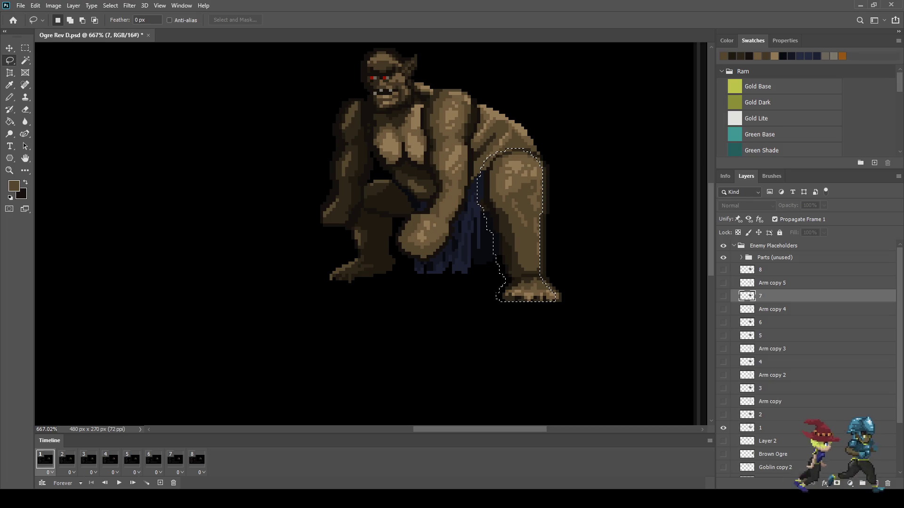
pyautogui.hotkey('ctrl', 't')
pyautogui.press('Right')
pyautogui.press('Return')
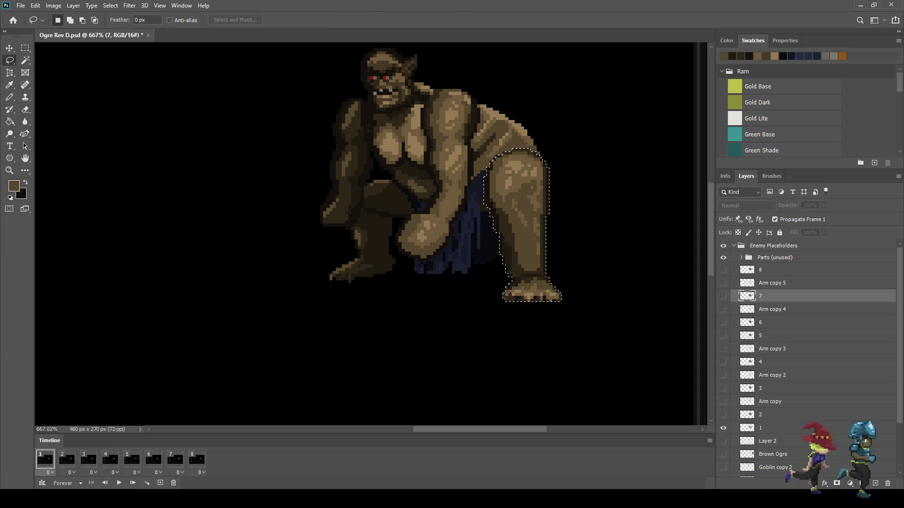
pyautogui.scroll(-2, 808, 330)
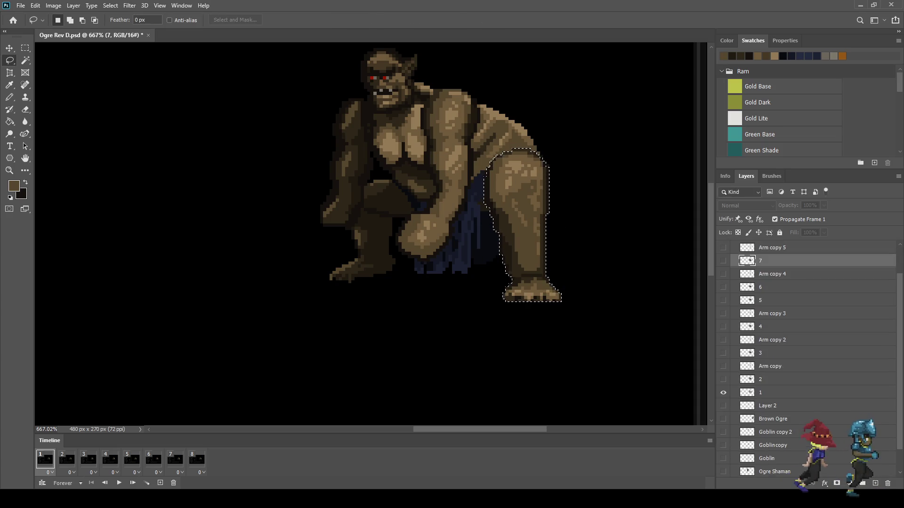
pyautogui.click(772, 392)
pyautogui.hotkey('ctrl', 't')
pyautogui.press('Return')
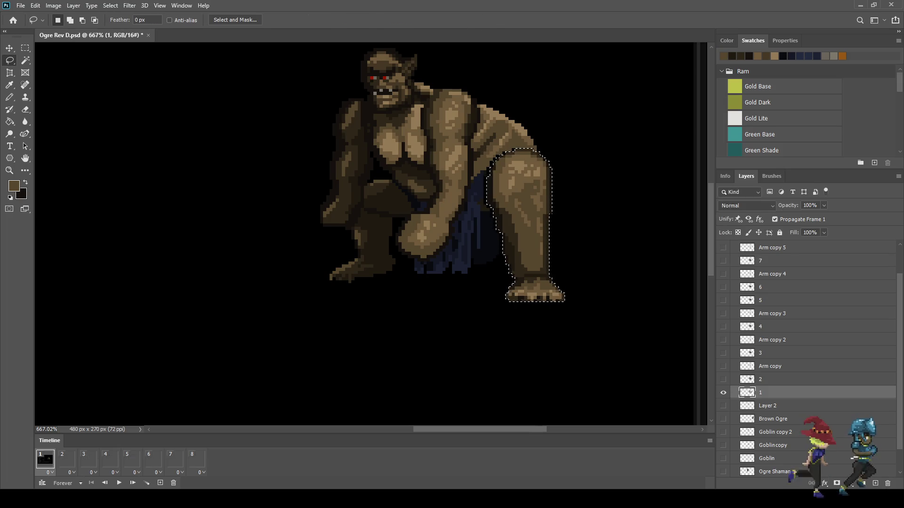
pyautogui.hotkey('ctrl', 'd')
pyautogui.keyDown('alt'); pyautogui.scroll(5, 489, 197); pyautogui.keyUp('alt')
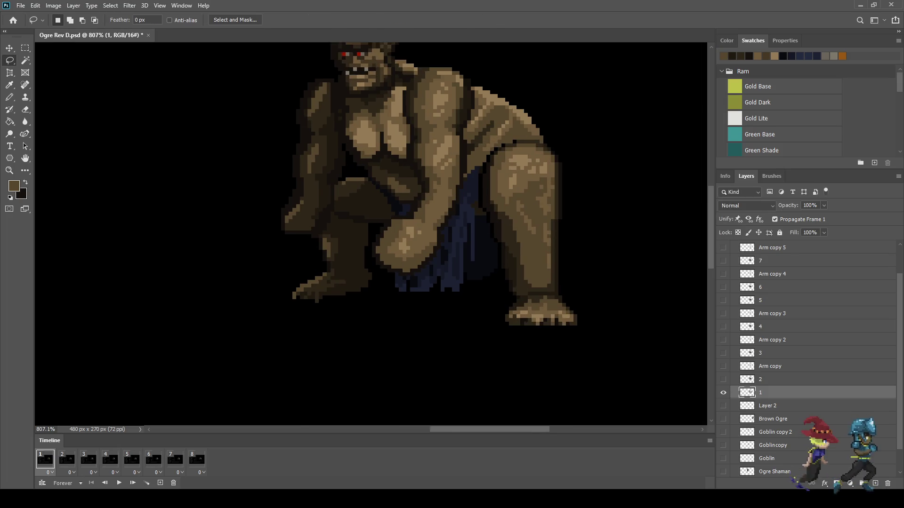
# Sample a colour from the ogre and repaint a short black pixel column lighter
pyautogui.press('i')
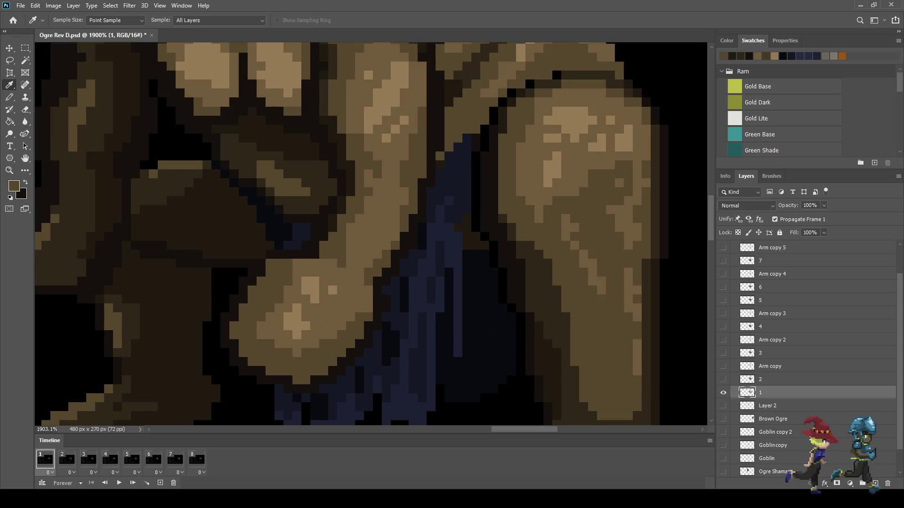
pyautogui.press('b')
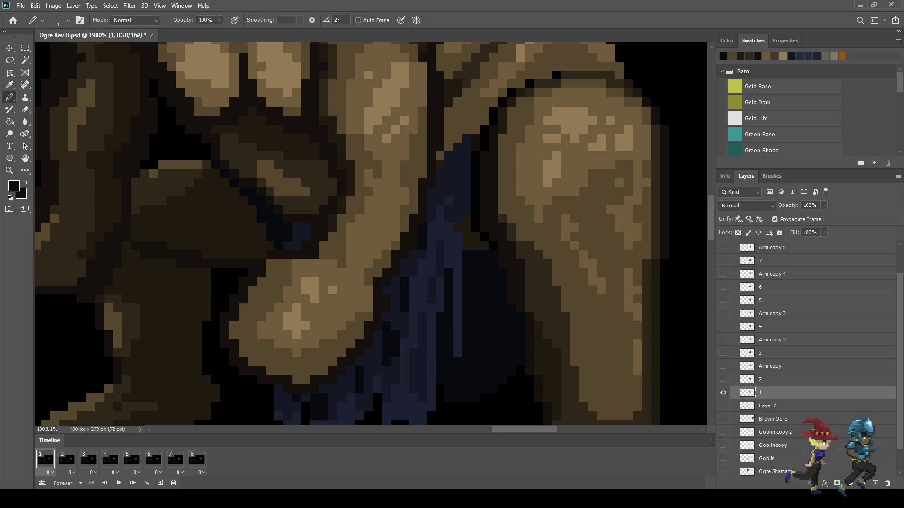
pyautogui.scroll(2, 483, 250)
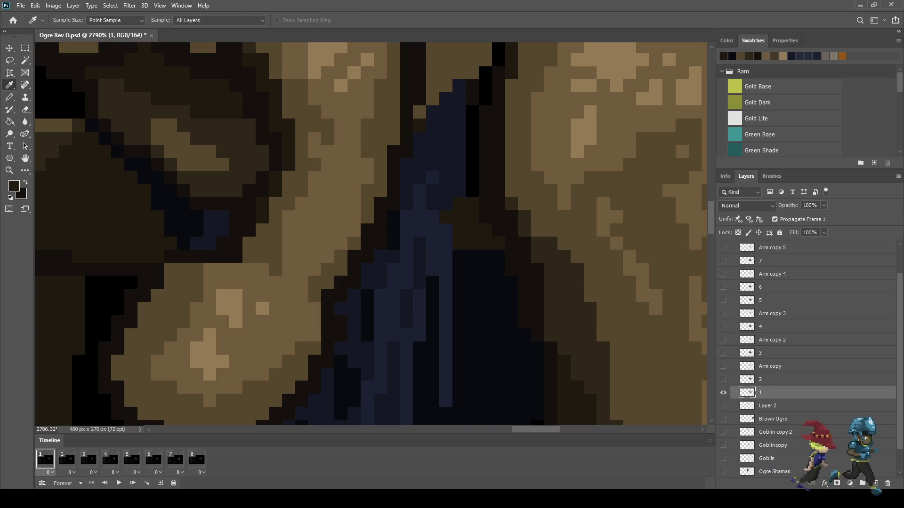
pyautogui.moveTo(472, 165)
pyautogui.mouseDown()
pyautogui.moveTo(472, 191)
pyautogui.moveTo(472, 111)
pyautogui.mouseUp()
pyautogui.scroll(5, 371, 235)
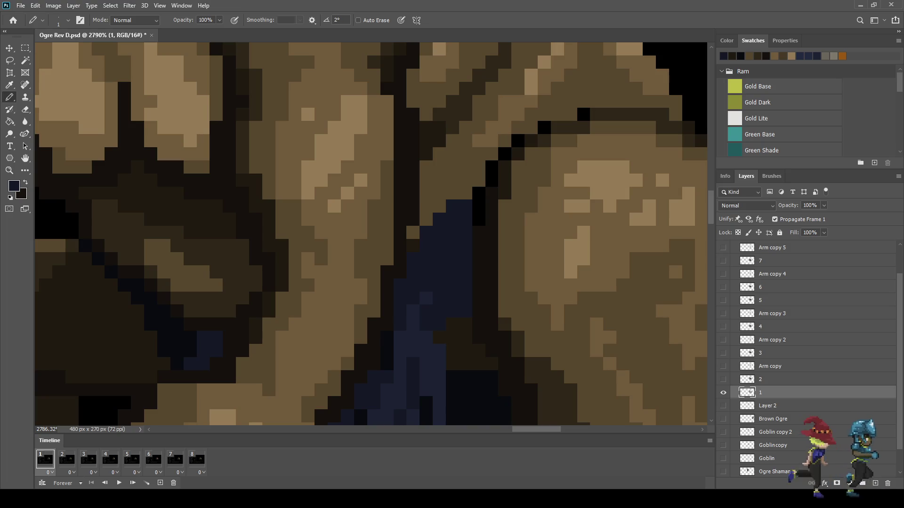
# Repaint the stray black edge pixels near frame 1's knee dark brown
pyautogui.press('i')
pyautogui.press('b')
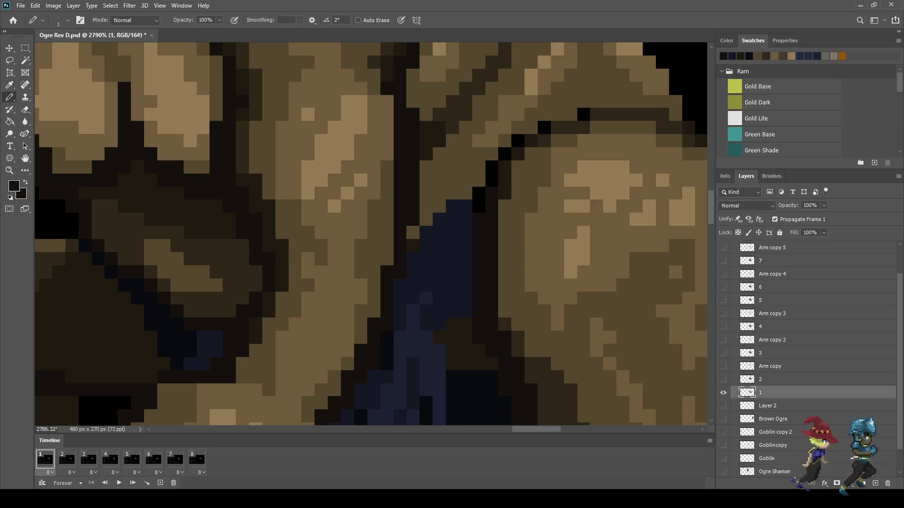
pyautogui.moveTo(492, 181); pyautogui.dragTo(492, 167)
pyautogui.click(505, 154)
pyautogui.click(518, 140)
pyautogui.click(544, 127)
pyautogui.click(584, 115)
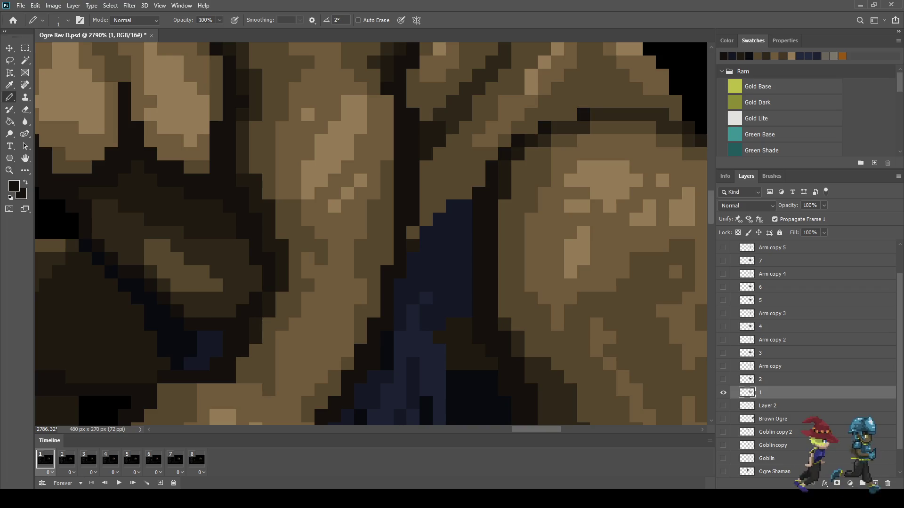
pyautogui.scroll(-15, 564, 226)
# Play the animation across the whole battle-screen mockup and stop it on frame 2's crouching pose
pyautogui.press('space')
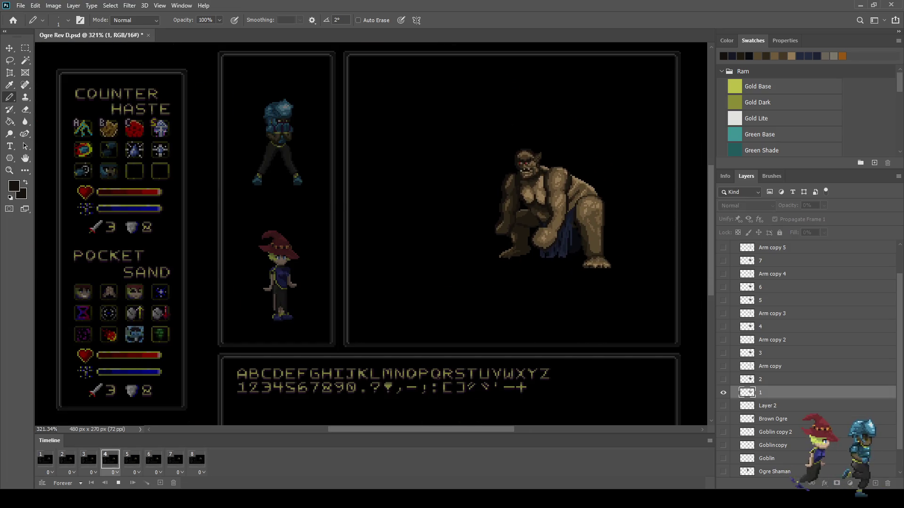
pyautogui.scroll(-3, 564, 226)
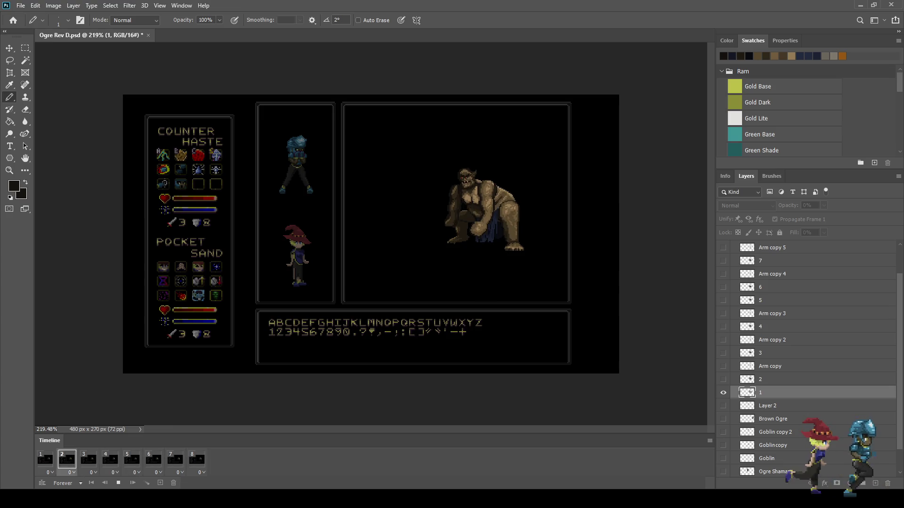
pyautogui.scroll(-2, 371, 234)
pyautogui.scroll(2, 371, 234)
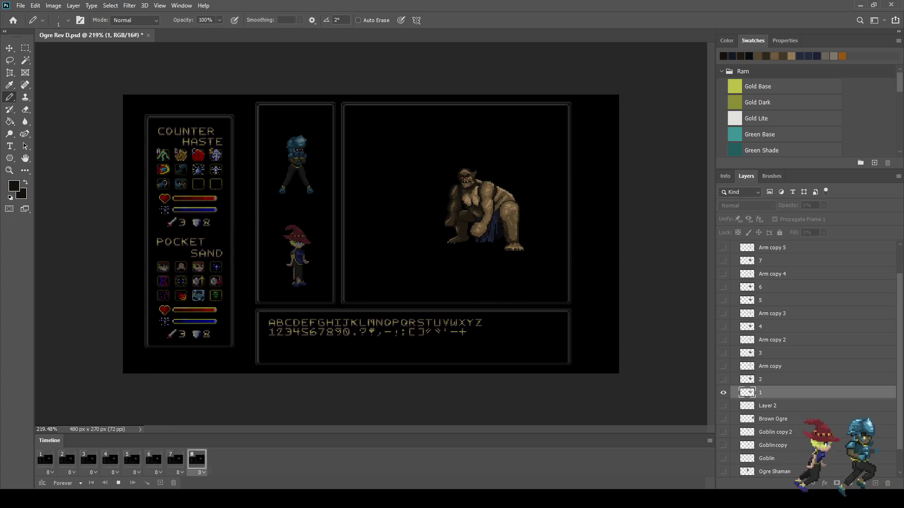
pyautogui.scroll(2, 453, 217)
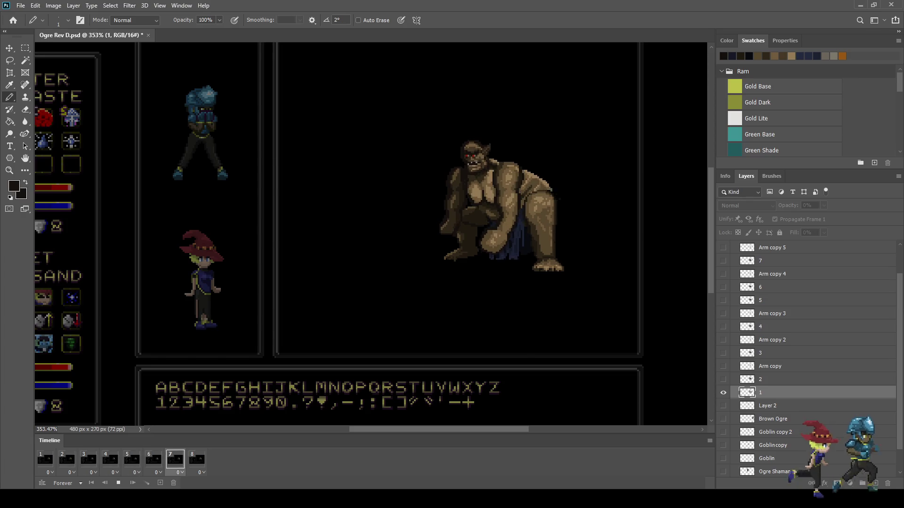
pyautogui.scroll(1, 632, 182)
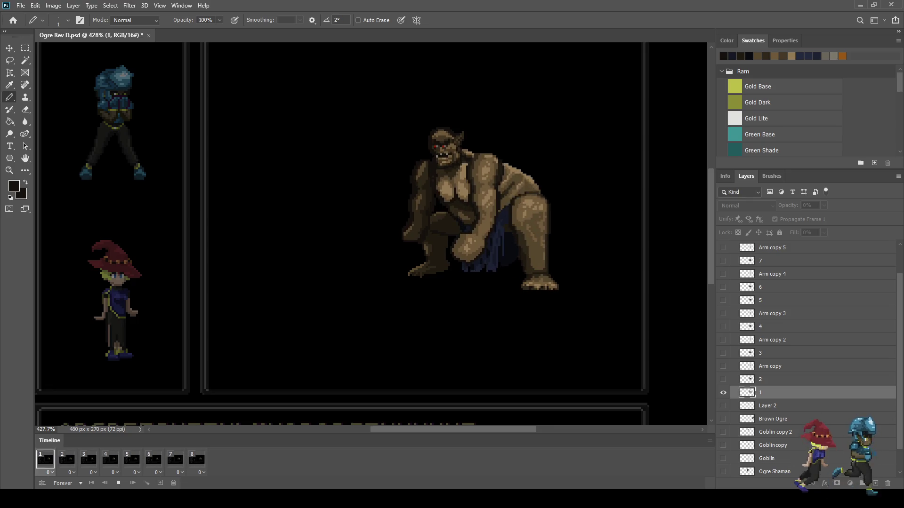
pyautogui.press('space')
pyautogui.press('space')
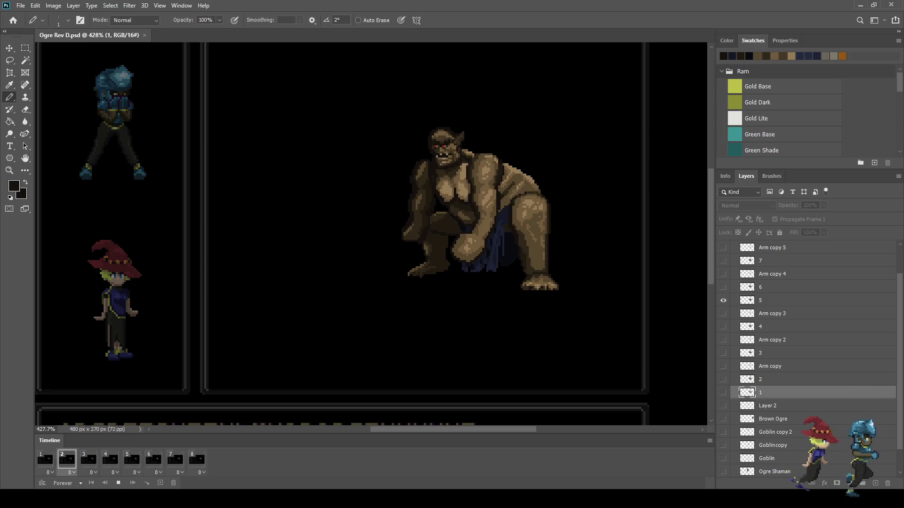
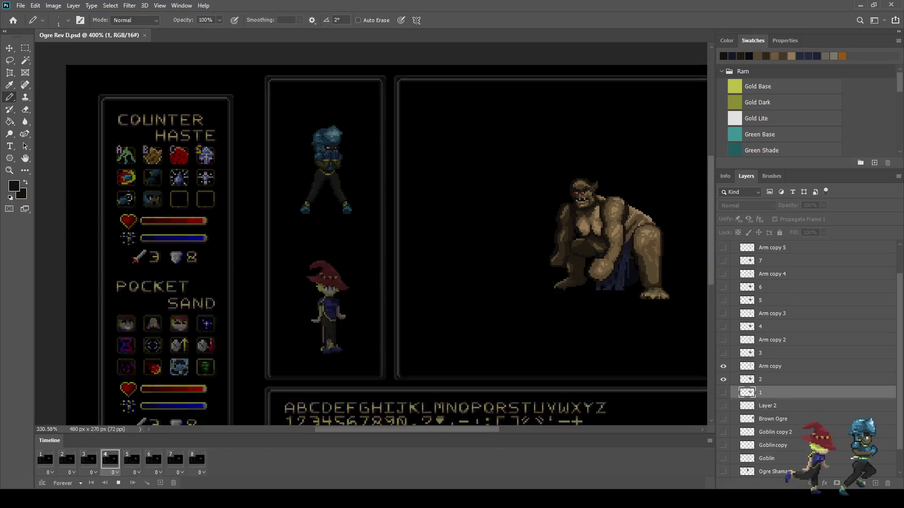
# Stop the ogre battle playback and bring up the 14-frame Player Animations - Mage - Attack.psd
pyautogui.scroll(-3, 371, 234)
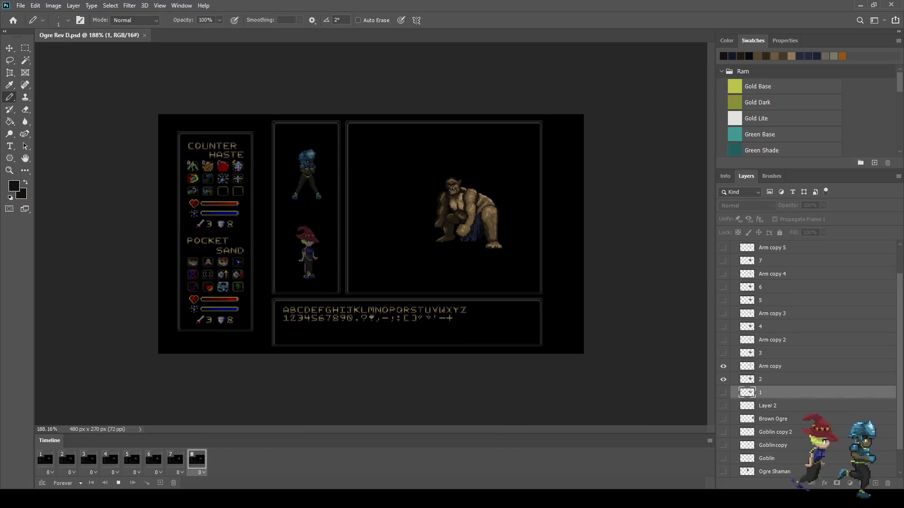
pyautogui.scroll(3, 452, 202)
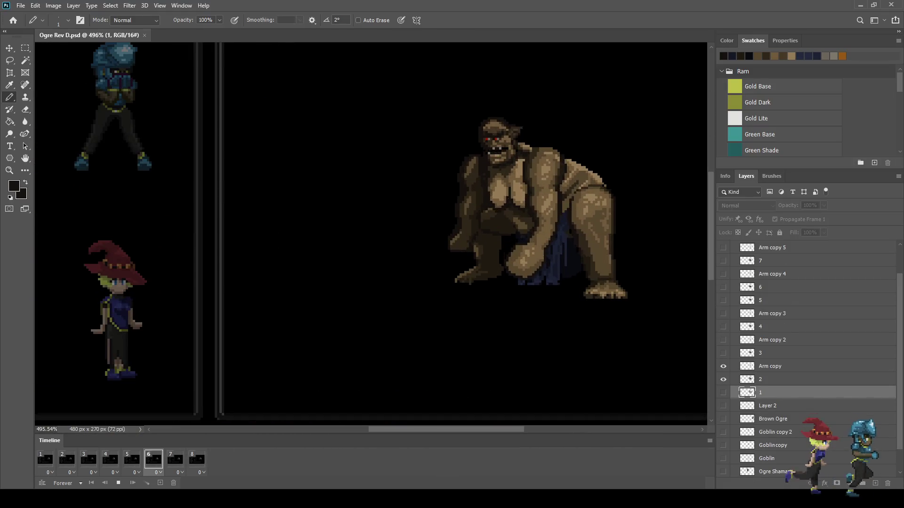
pyautogui.scroll(-3, 371, 234)
pyautogui.press('space')
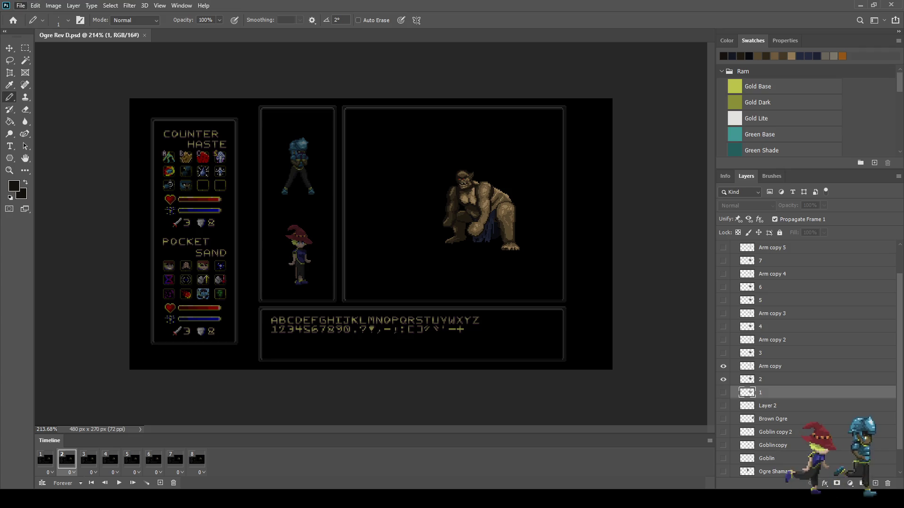
pyautogui.scroll(5, 371, 234)
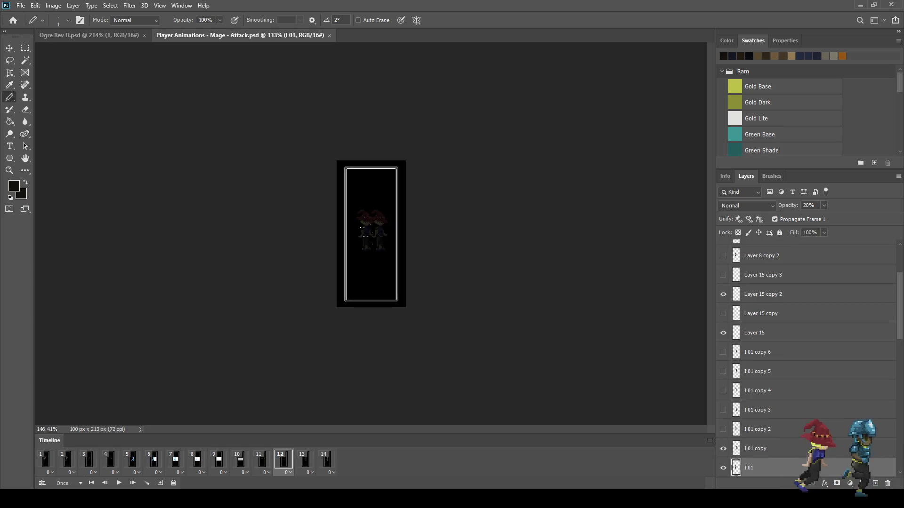
# Watch the mage attack full screen from frame 14, then close the Mage Attack document
pyautogui.click(325, 459)
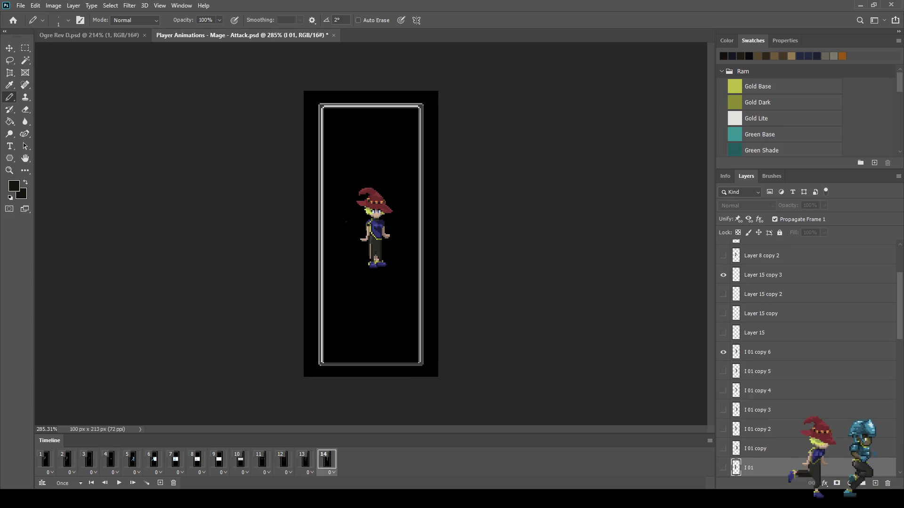
pyautogui.scroll(2, 371, 226)
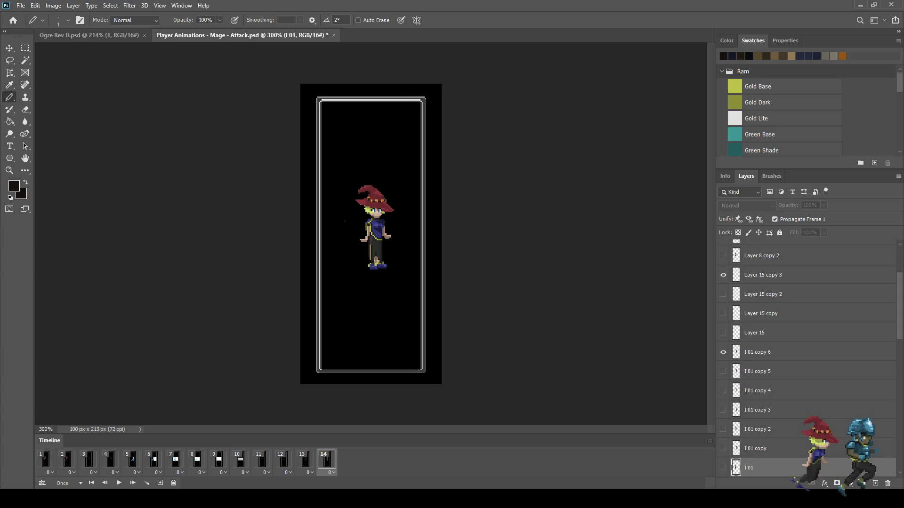
pyautogui.press('f')
pyautogui.press('f')
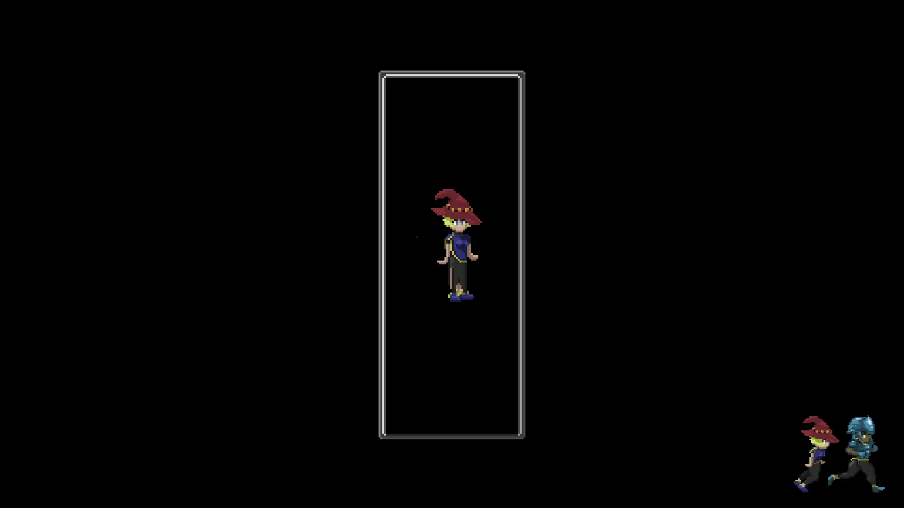
pyautogui.press('space')
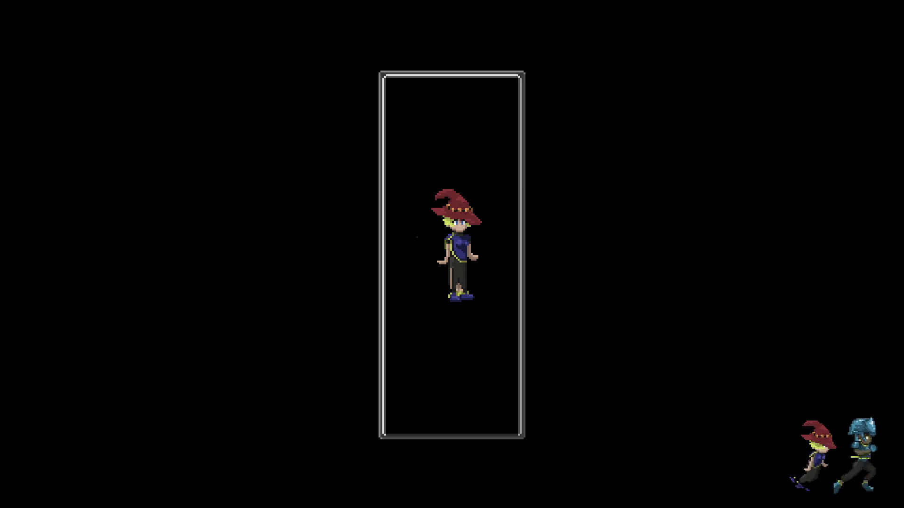
pyautogui.press('f')
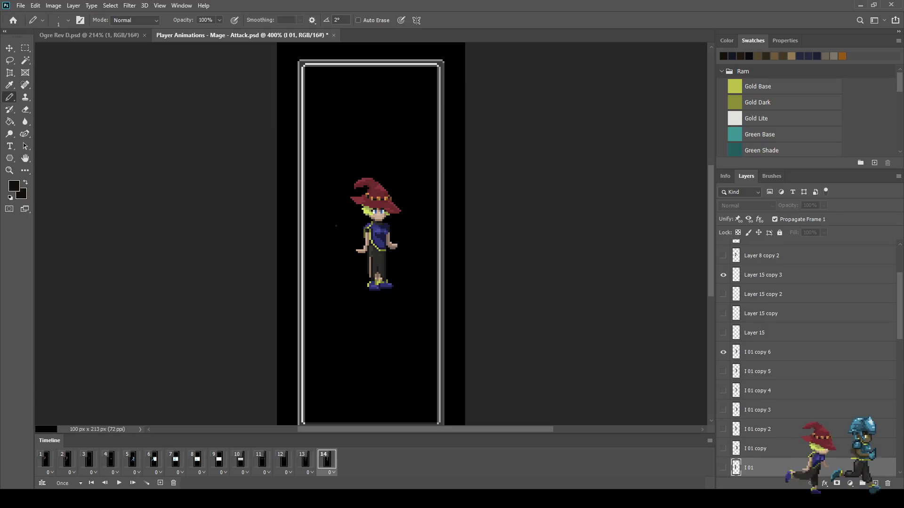
pyautogui.hotkey('ctrl', 'w')
pyautogui.scroll(3, 424, 212)
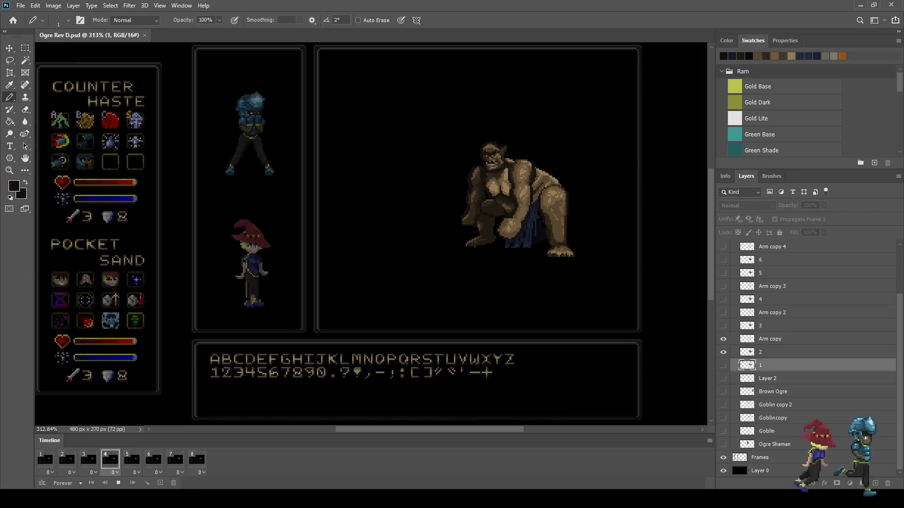
# Preview the Player Animations - Mage - Cast file, close it, and replay the Ogre Rev D loop
pyautogui.press('space')
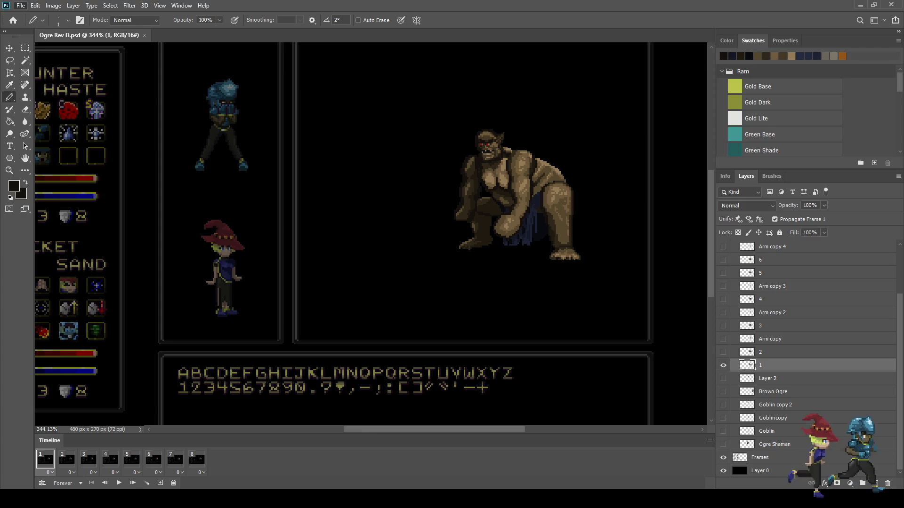
pyautogui.press('space')
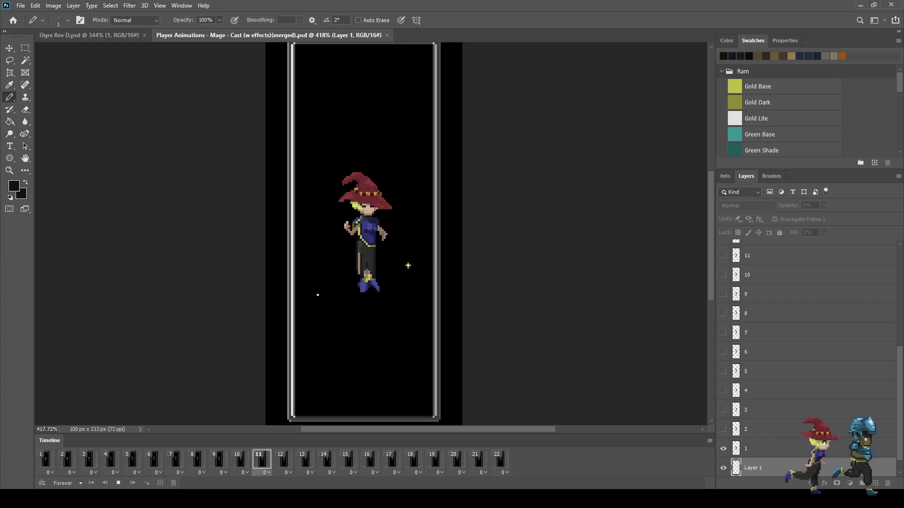
pyautogui.press('space')
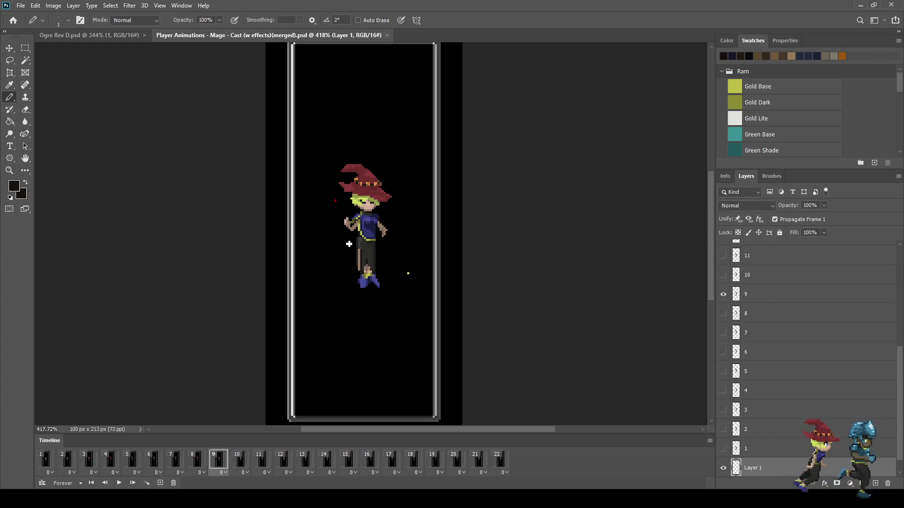
pyautogui.hotkey('ctrl', 'w')
pyautogui.press('space')
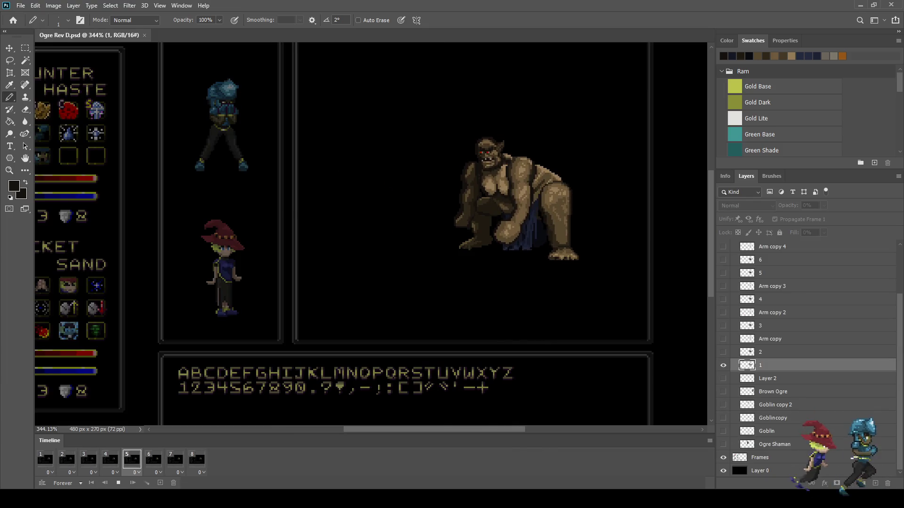
pyautogui.press('space')
pyautogui.press('space')
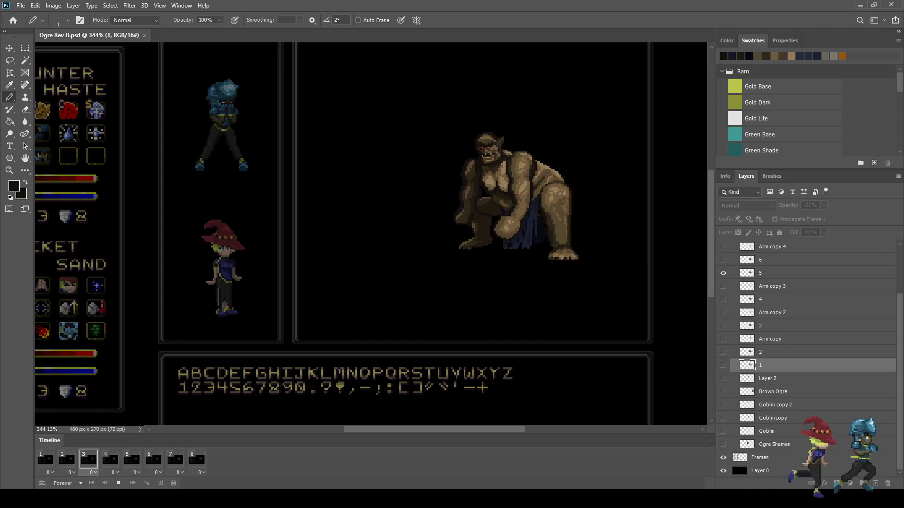
pyautogui.scroll(-5, 395, 233)
# Stop playback on frame 1 and step through the ogre's arm poses before replaying them
pyautogui.scroll(5, 371, 234)
pyautogui.press('space')
pyautogui.click(45, 459)
pyautogui.scroll(-1, 558, 191)
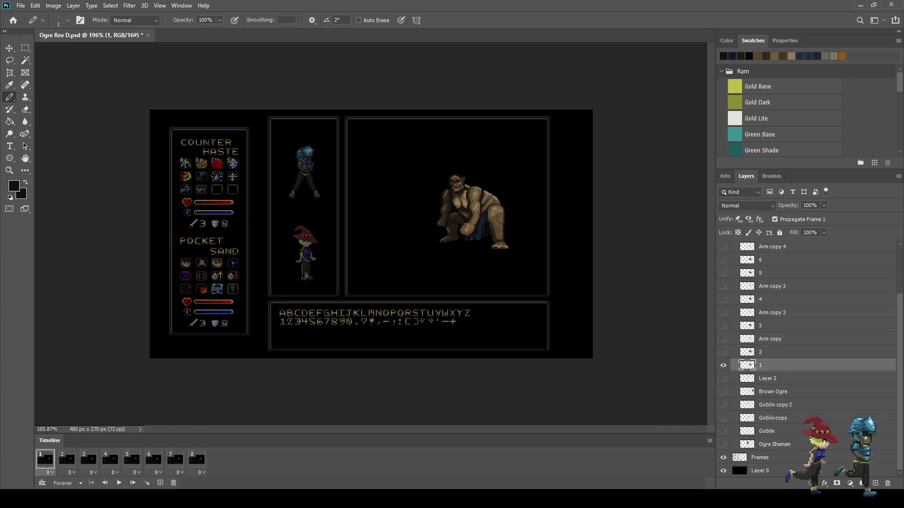
pyautogui.scroll(4, 558, 191)
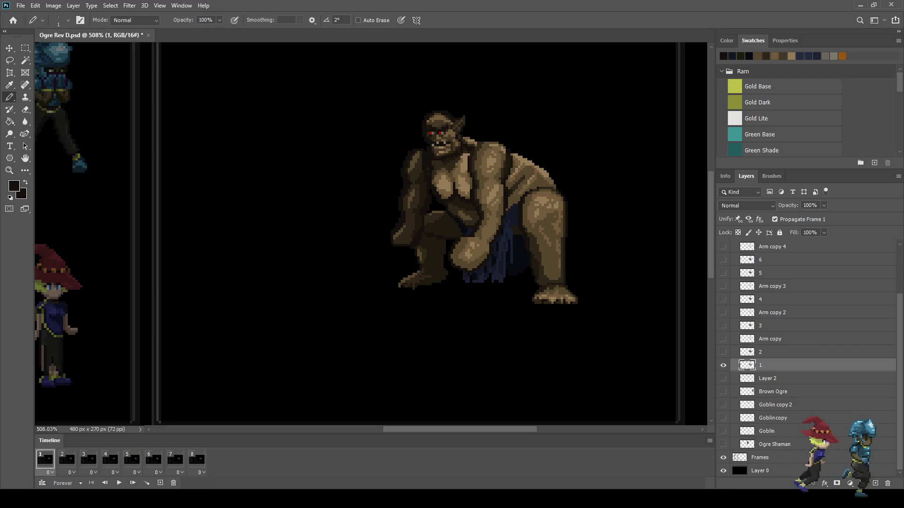
pyautogui.press('space')
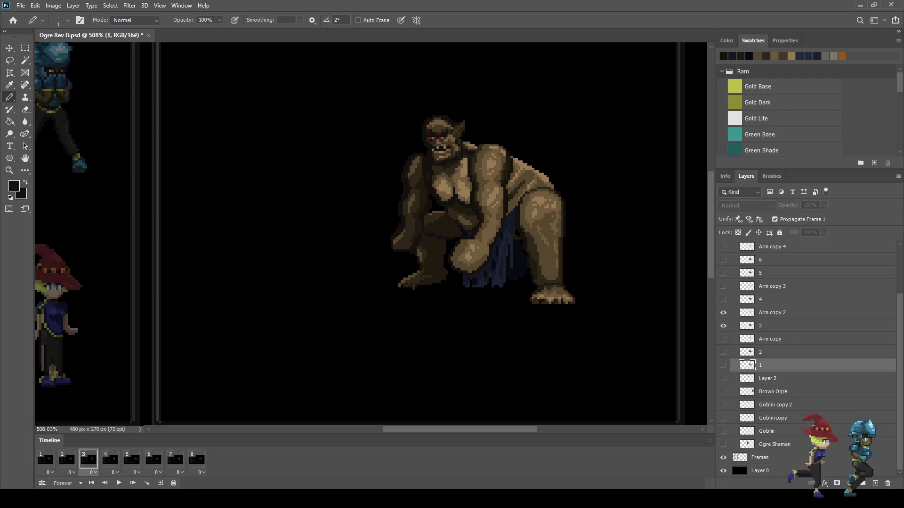
pyautogui.scroll(8, 513, 238)
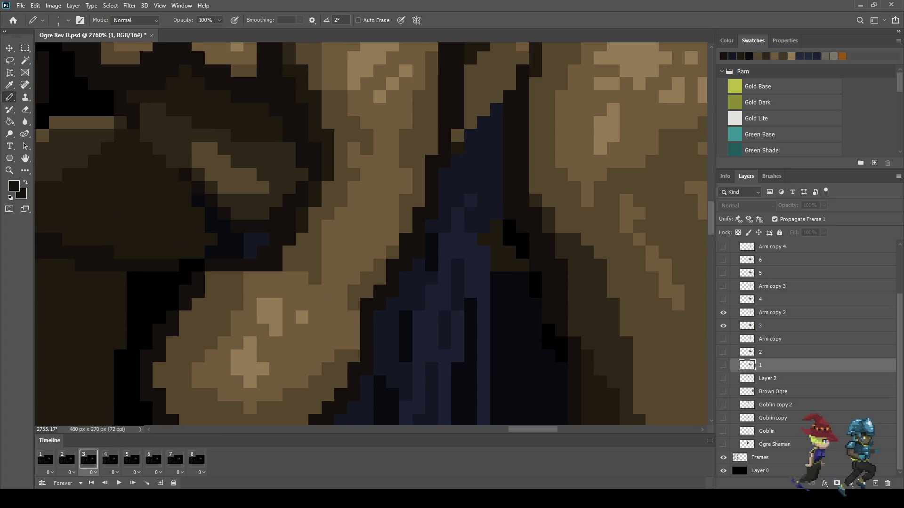
pyautogui.press('space')
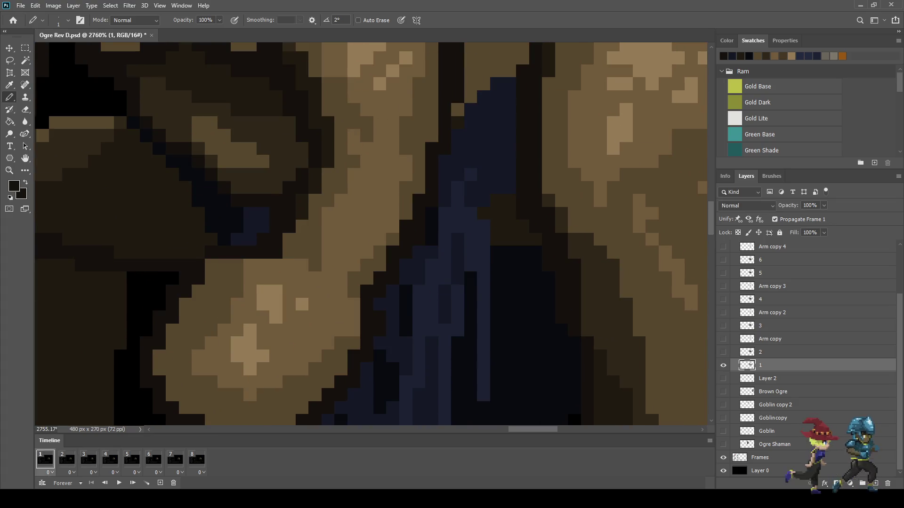
pyautogui.press('space')
pyautogui.press('space')
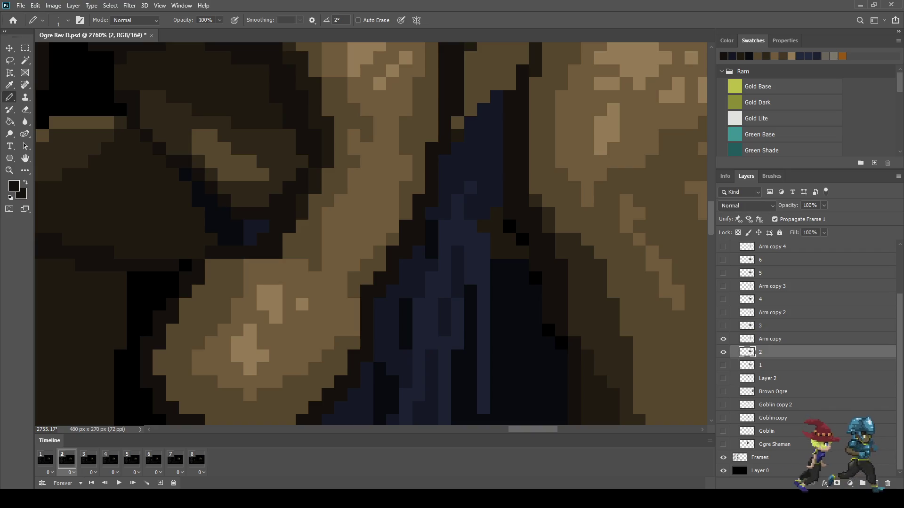
# Make small arm touch-ups with Eyedropper and Pencil, then show frame 3 with layer '3' selected
pyautogui.press('i')
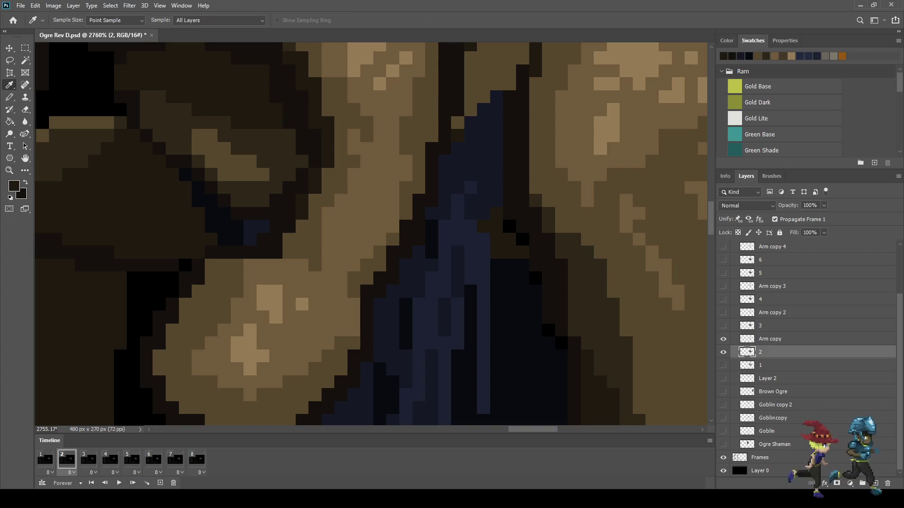
pyautogui.press('b')
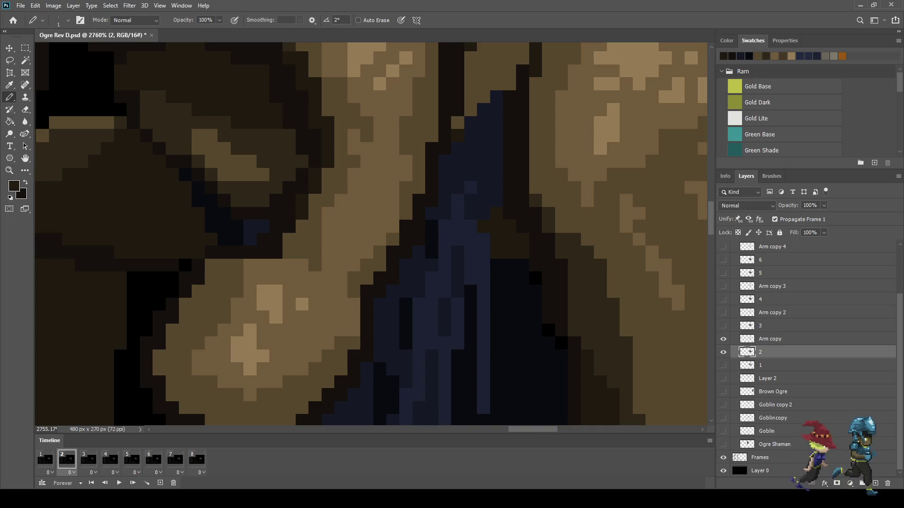
pyautogui.press('i')
pyautogui.press('b')
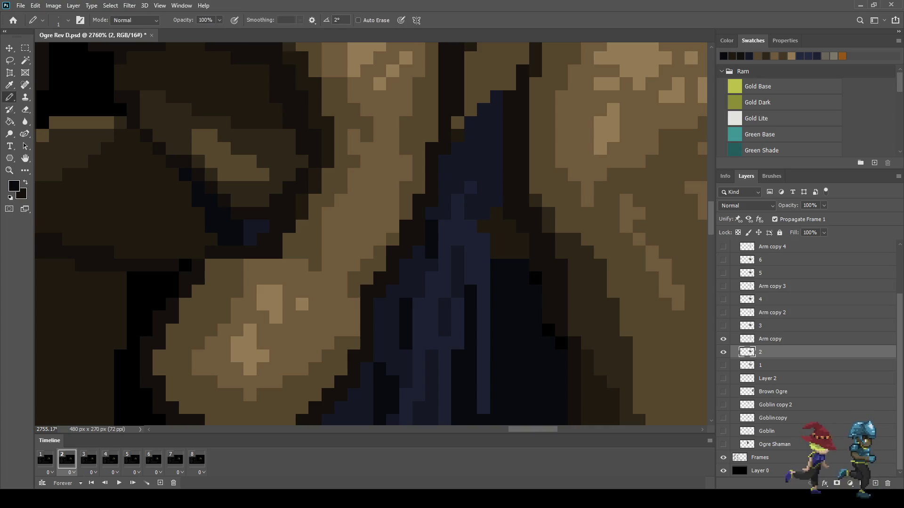
pyautogui.scroll(-3, 371, 234)
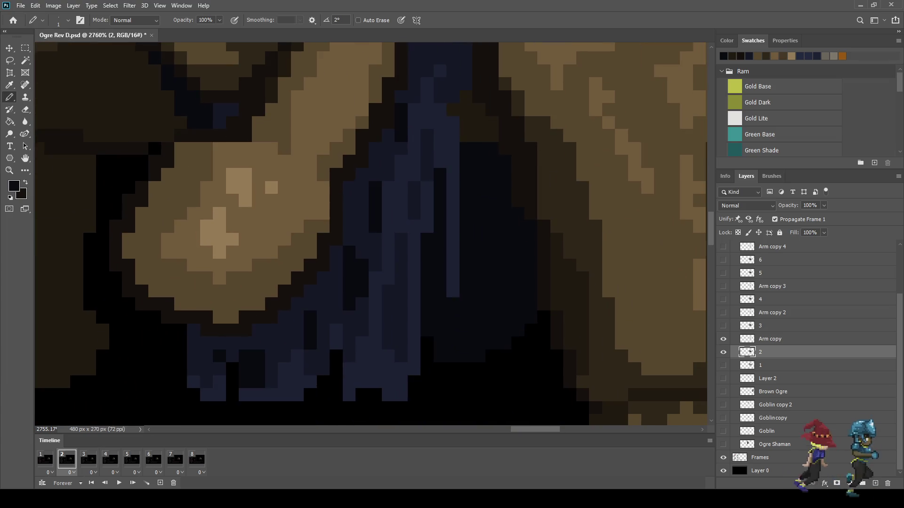
pyautogui.scroll(-3, 569, 225)
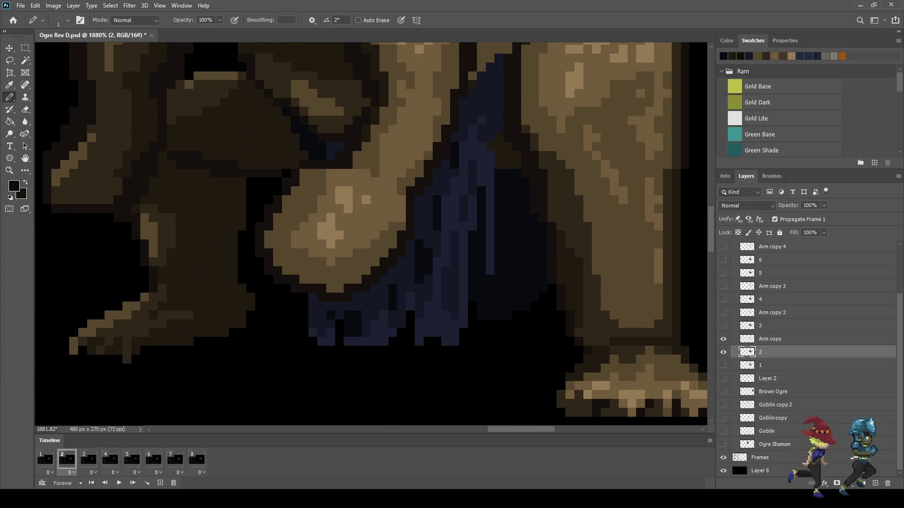
pyautogui.click(88, 460)
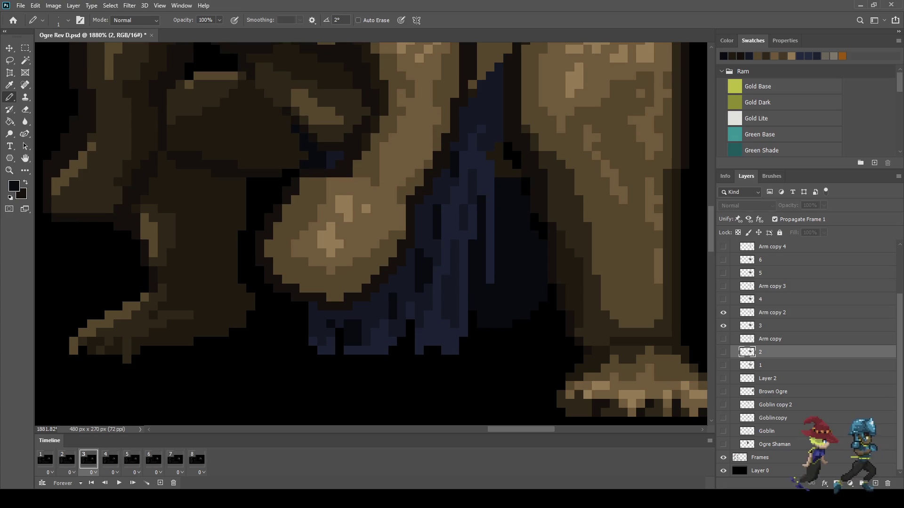
pyautogui.click(760, 326)
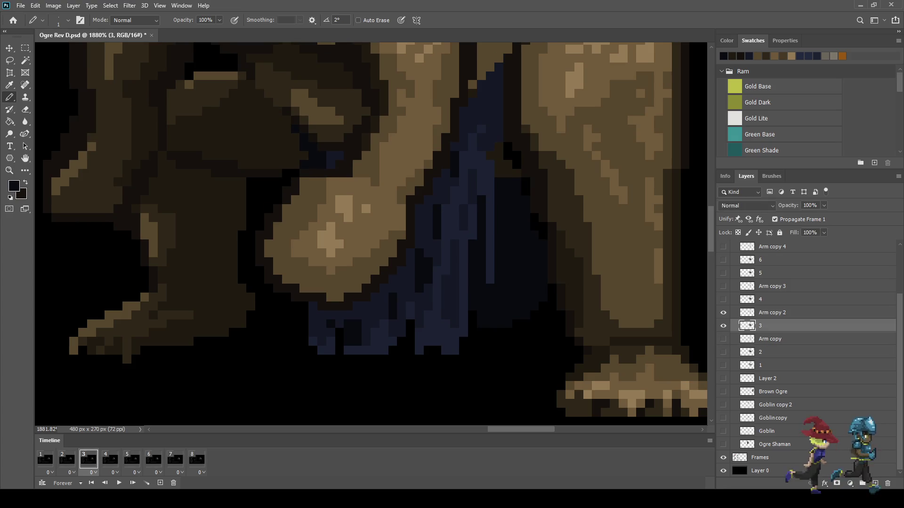
pyautogui.scroll(3, 546, 227)
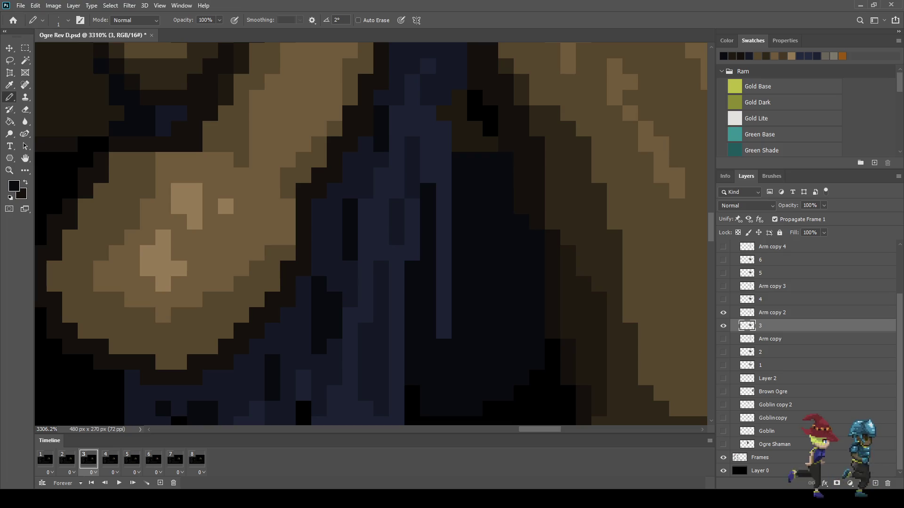
# Repaint three dark pixels on the frame 3 fist with the sampled brown skin colour
pyautogui.press('i')
pyautogui.press('b')
pyautogui.click(491, 129)
pyautogui.click(490, 113)
pyautogui.click(475, 113)
pyautogui.click(475, 97)
pyautogui.scroll(-5, 371, 234)
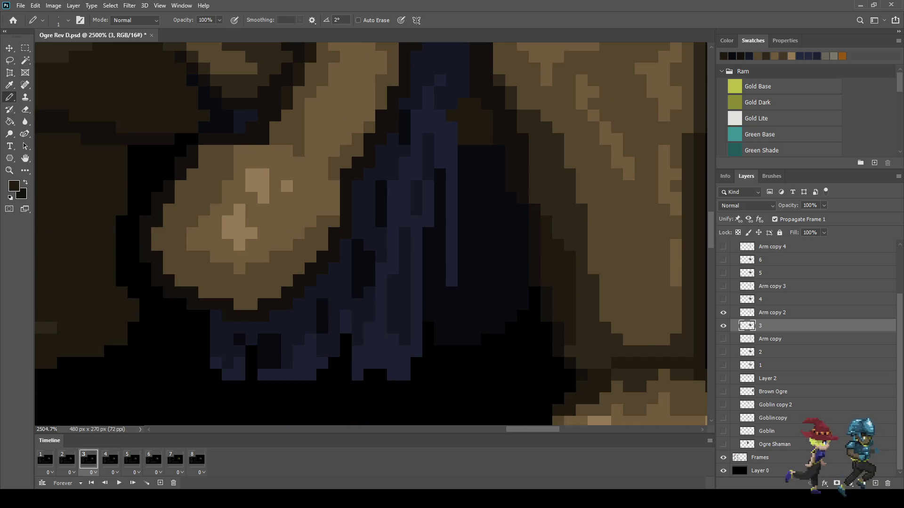
pyautogui.scroll(2, 371, 234)
pyautogui.scroll(-1, 352, 235)
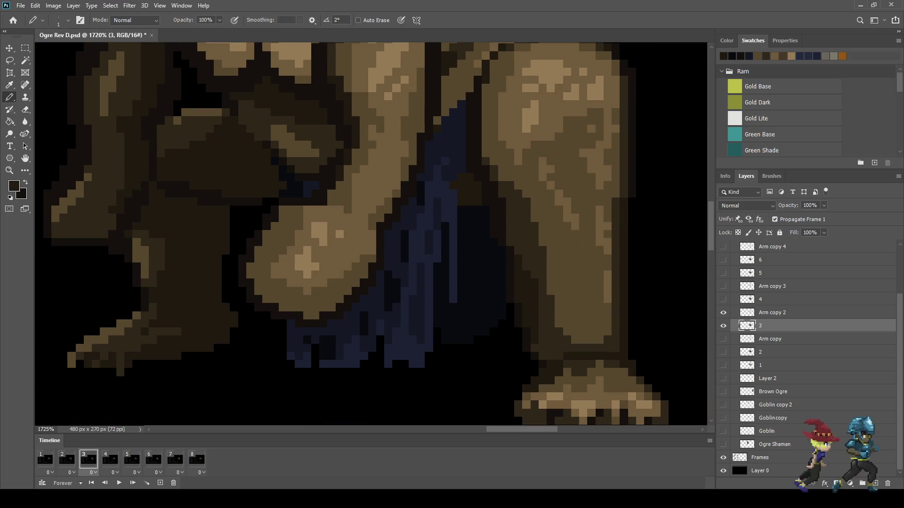
# On frame 4 and layer 4, repaint two dark fist pixels a lighter colour
pyautogui.press('.')
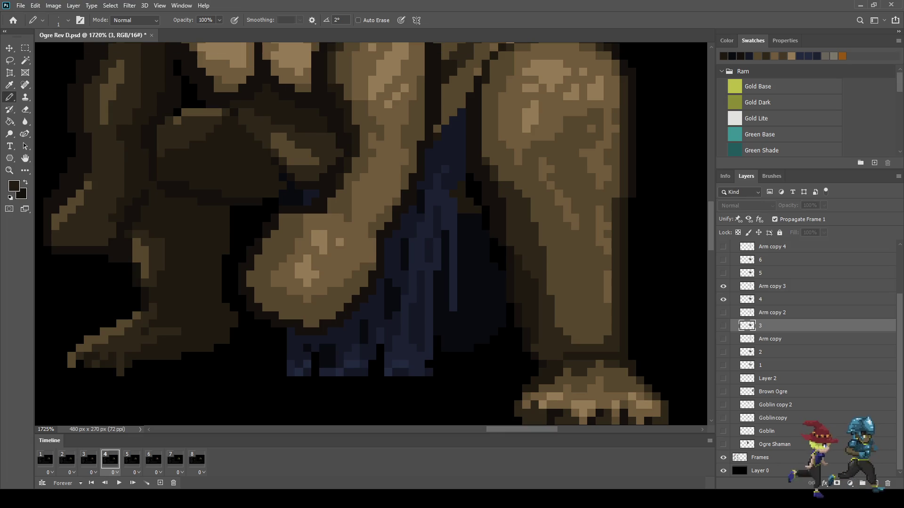
pyautogui.hotkey('alt', ']')
pyautogui.scroll(3, 490, 261)
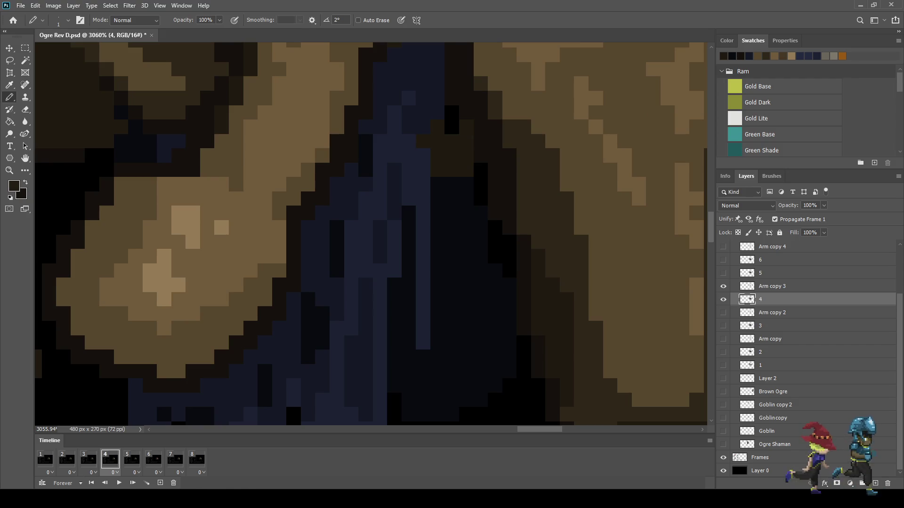
pyautogui.press('i')
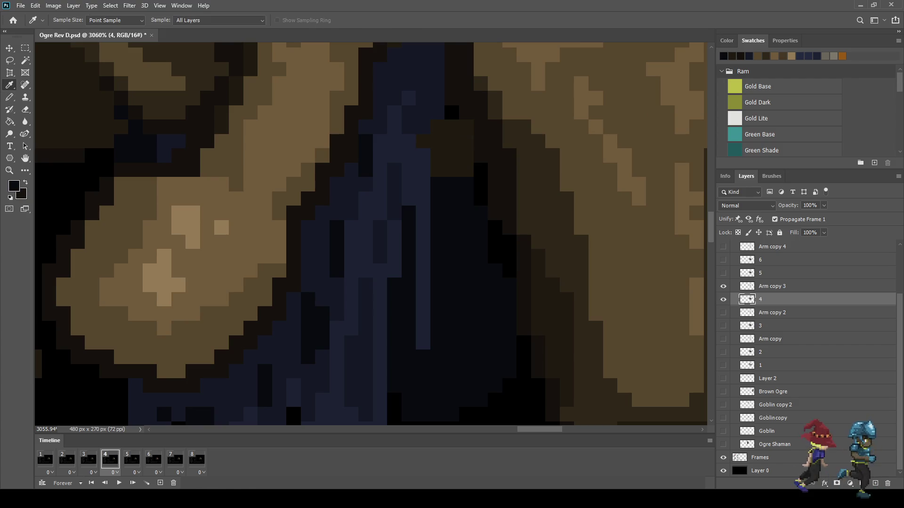
pyautogui.press('b')
pyautogui.moveTo(480, 184); pyautogui.dragTo(509, 270)
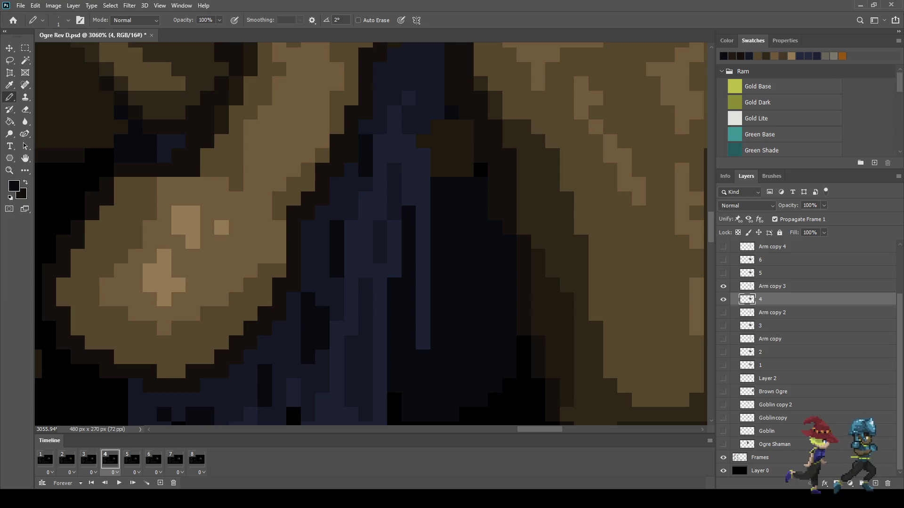
pyautogui.press('i')
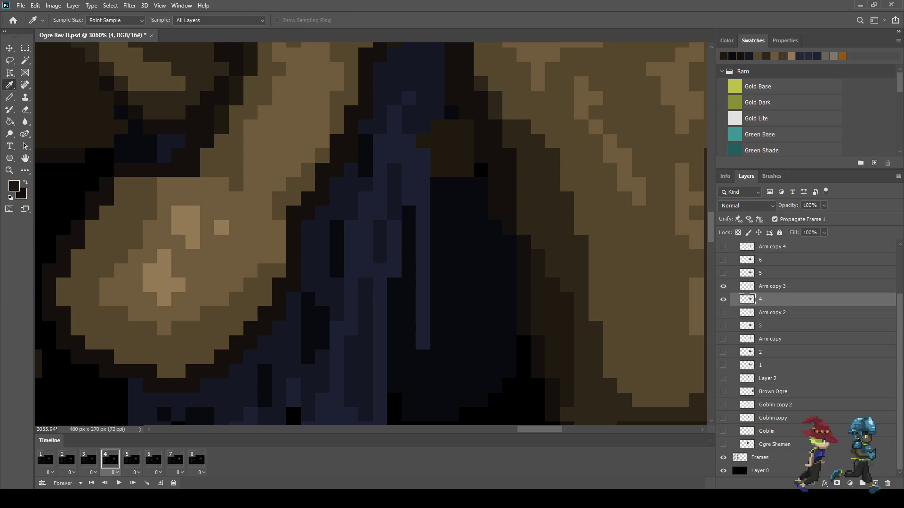
pyautogui.press('b')
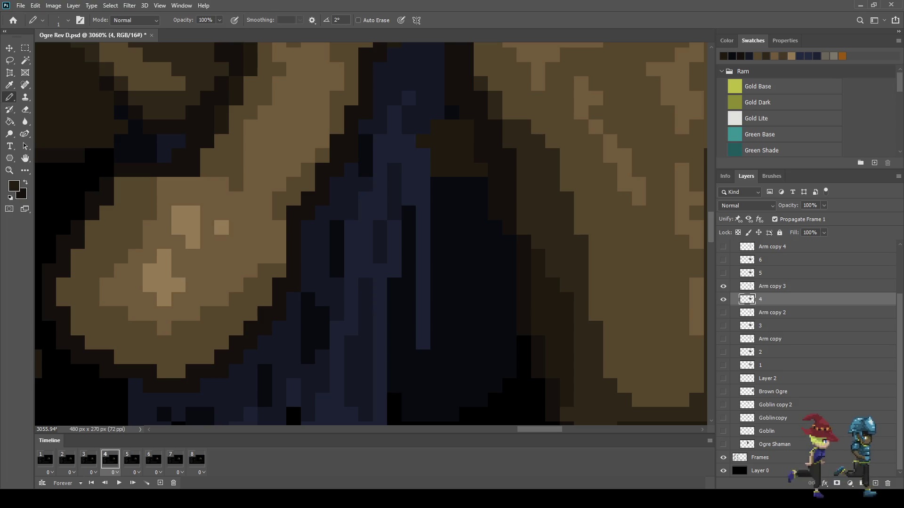
pyautogui.press('i')
pyautogui.press('b')
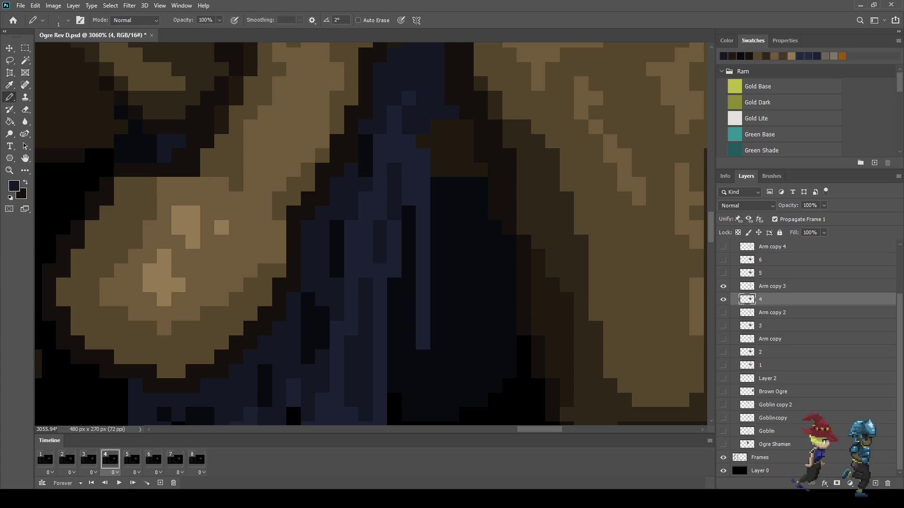
pyautogui.scroll(-5, 463, 230)
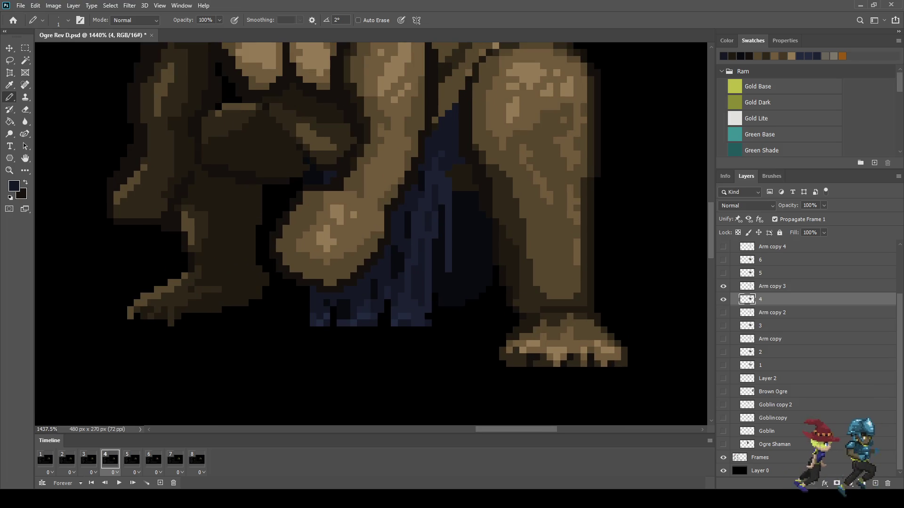
# Advance through frame 5 to frame 6 and touch up an arm pixel on layer 6
pyautogui.press('.')
pyautogui.scroll(2, 371, 234)
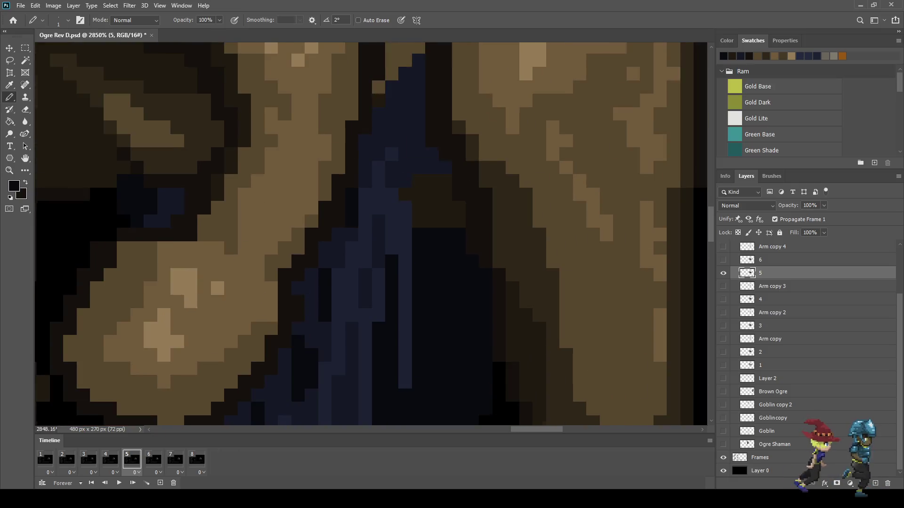
pyautogui.scroll(1, 371, 234)
pyautogui.press('.')
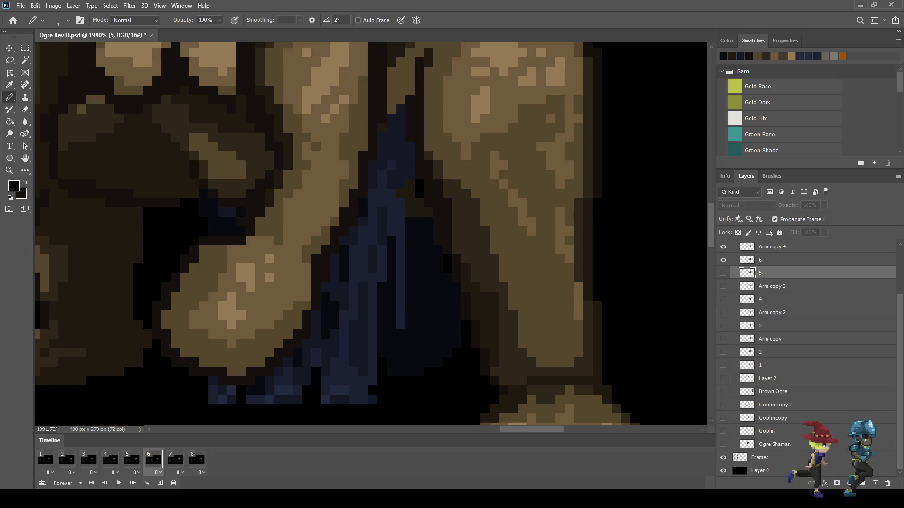
pyautogui.hotkey('alt', ']')
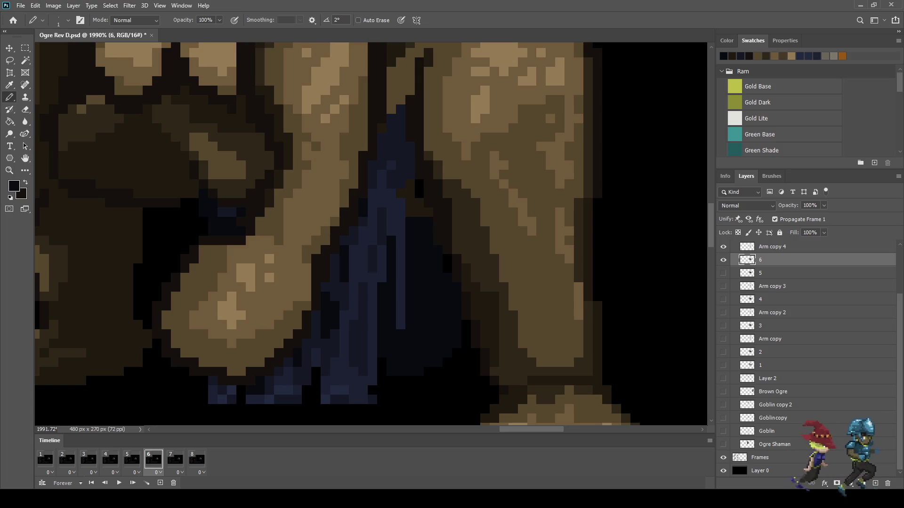
pyautogui.scroll(2, 439, 259)
pyautogui.click(440, 276)
# Paint over the two stray black pixels on frame 6 with the surrounding shadow colour
pyautogui.scroll(2, 439, 276)
pyautogui.scroll(1, 387, 127)
pyautogui.press('i')
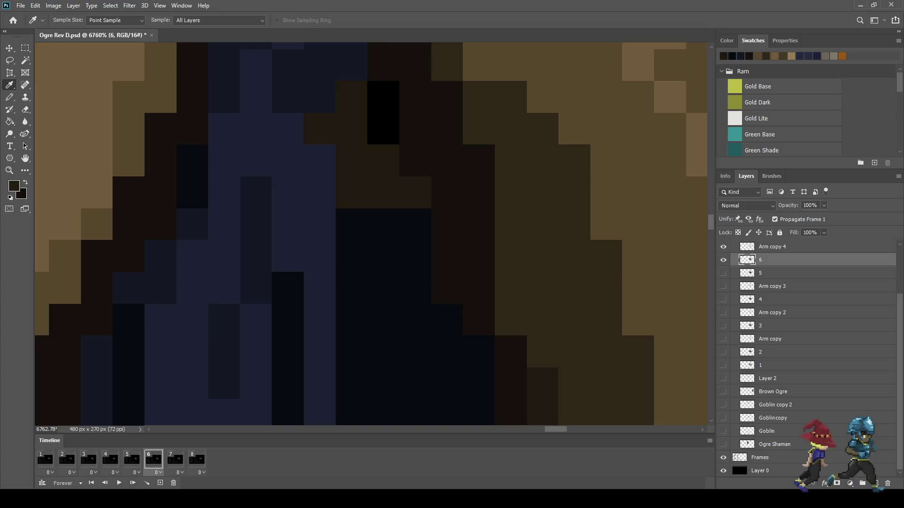
pyautogui.press('b')
pyautogui.click(383, 128)
pyautogui.click(384, 97)
pyautogui.scroll(-4, 391, 113)
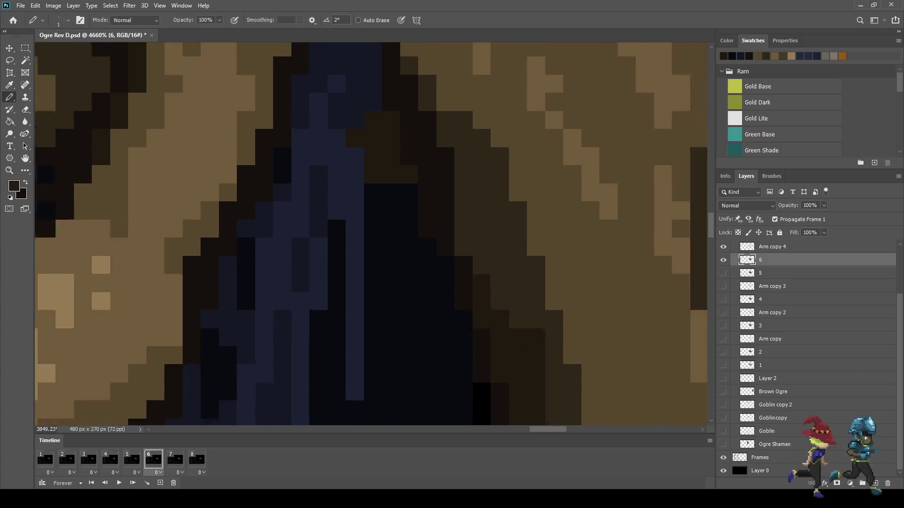
pyautogui.scroll(-4, 372, 236)
# Step to frame 8, select layer 8, sample a darker colour, then return to frame 1
pyautogui.press('.')
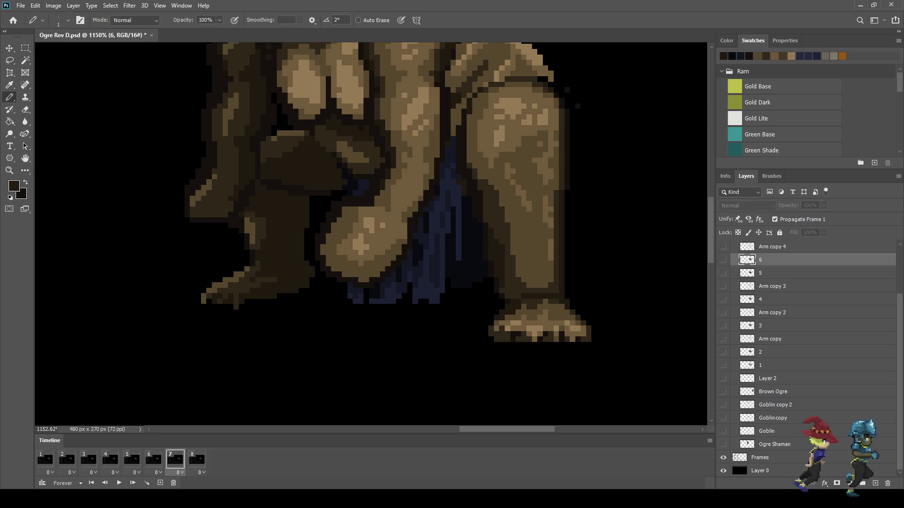
pyautogui.press('.')
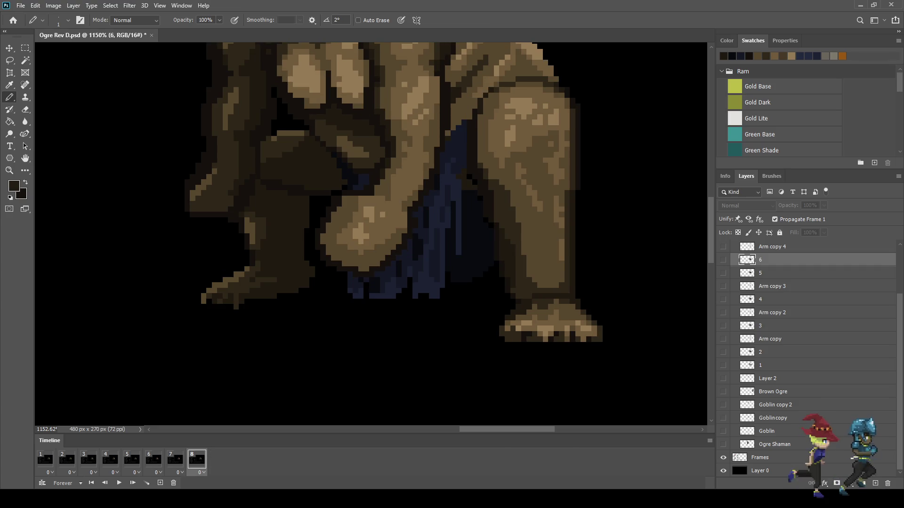
pyautogui.scroll(3, 805, 357)
pyautogui.click(772, 270)
pyautogui.scroll(5, 497, 221)
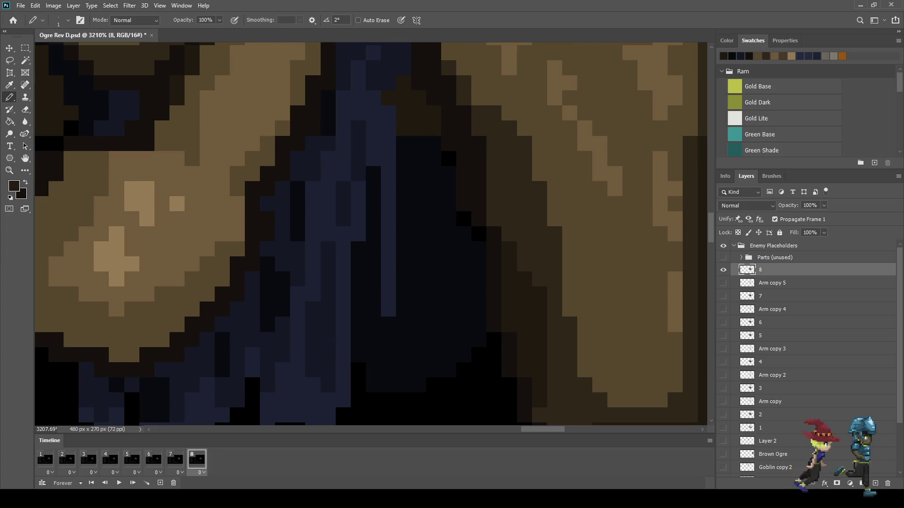
pyautogui.press('i')
pyautogui.press('b')
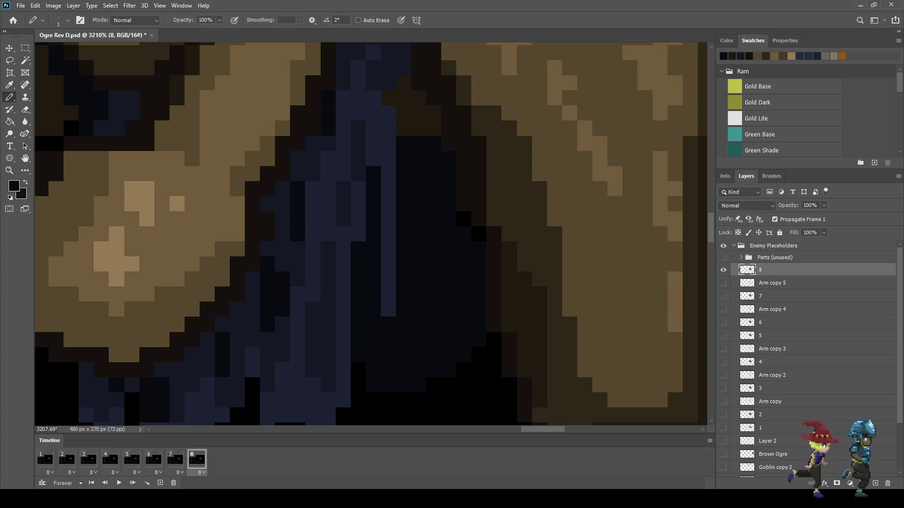
pyautogui.scroll(-5, 498, 221)
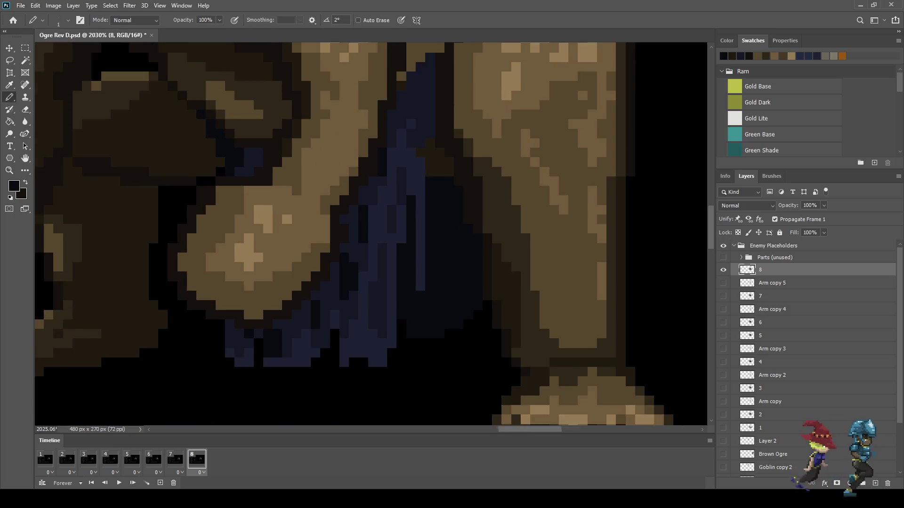
pyautogui.click(45, 460)
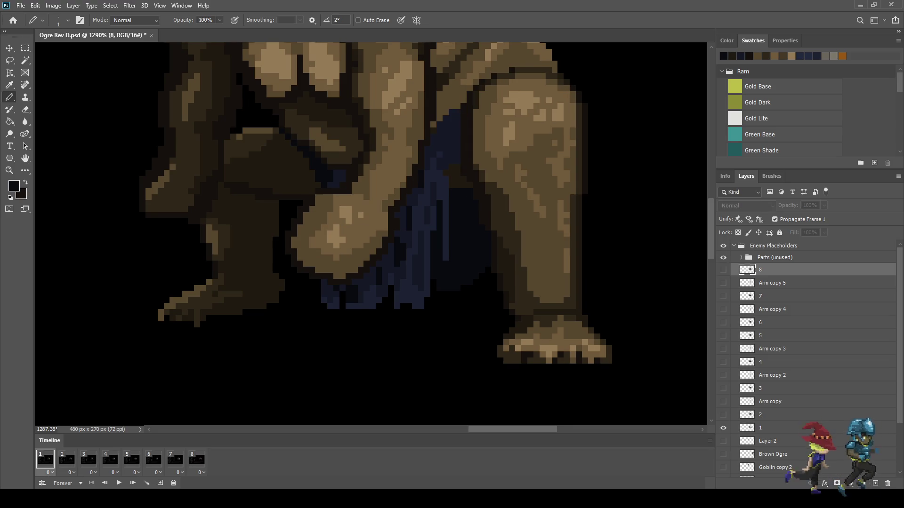
# Click through timeline frames 2 to 8 and wrap back to frame 1
pyautogui.click(67, 460)
pyautogui.click(89, 460)
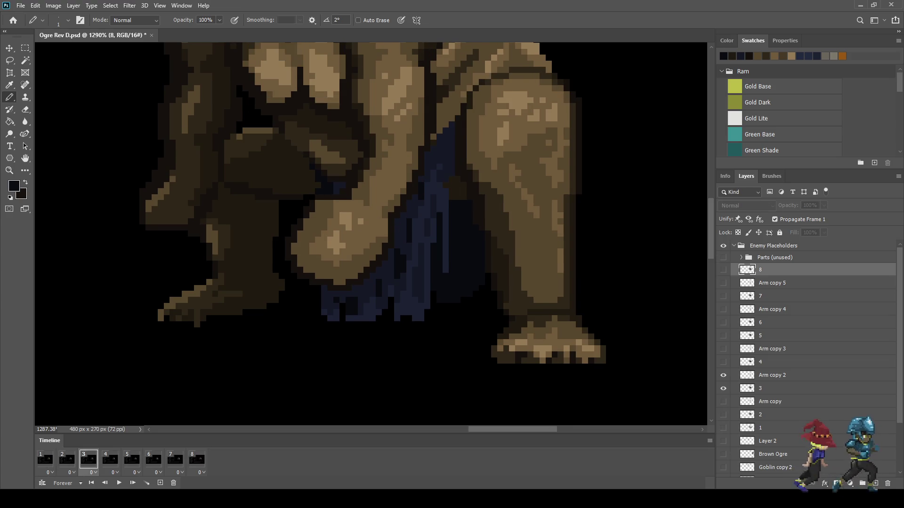
pyautogui.click(110, 460)
pyautogui.click(132, 460)
pyautogui.click(154, 460)
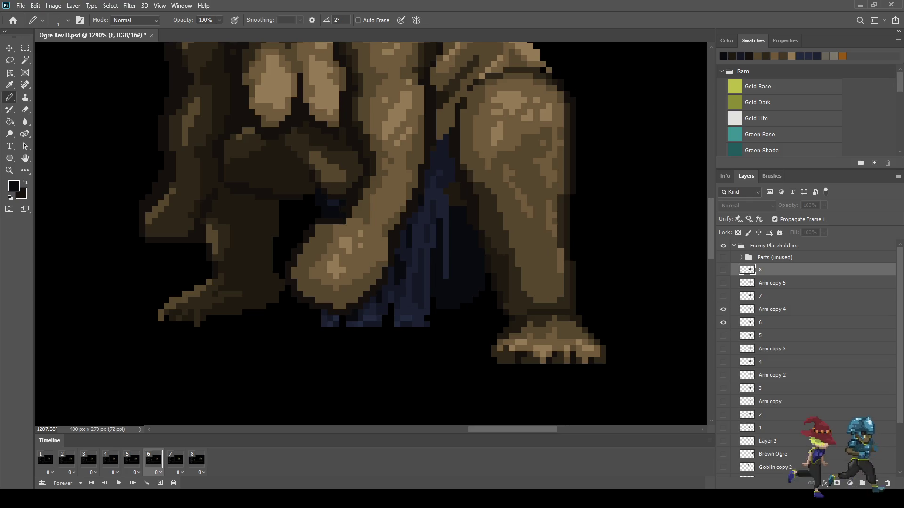
pyautogui.click(175, 460)
pyautogui.click(197, 460)
pyautogui.click(45, 460)
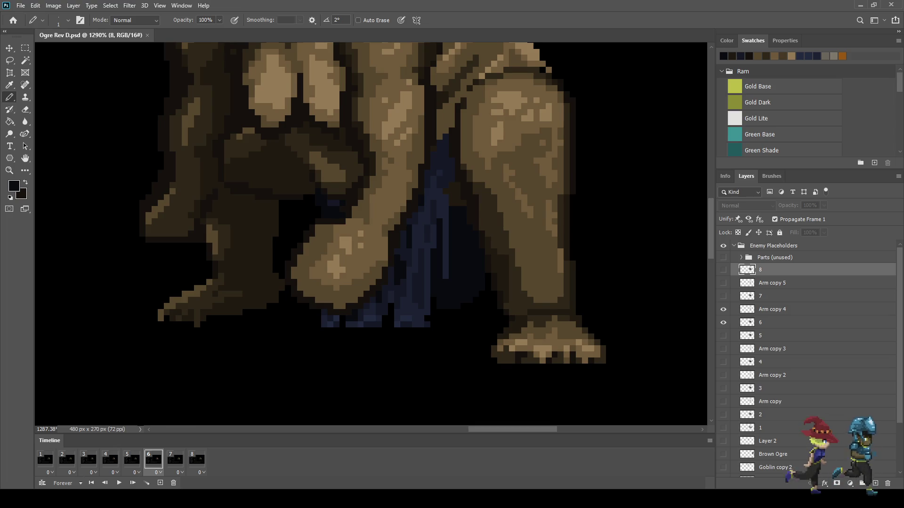
# Zoom out to the whole ogre and play the animation loop, then stop it
pyautogui.scroll(-5, 370, 234)
pyautogui.scroll(3, 371, 234)
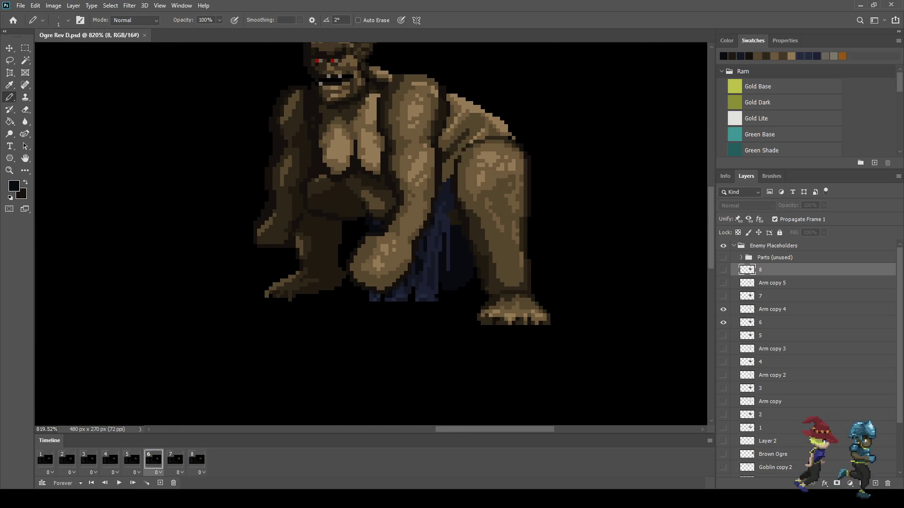
pyautogui.scroll(1, 560, 189)
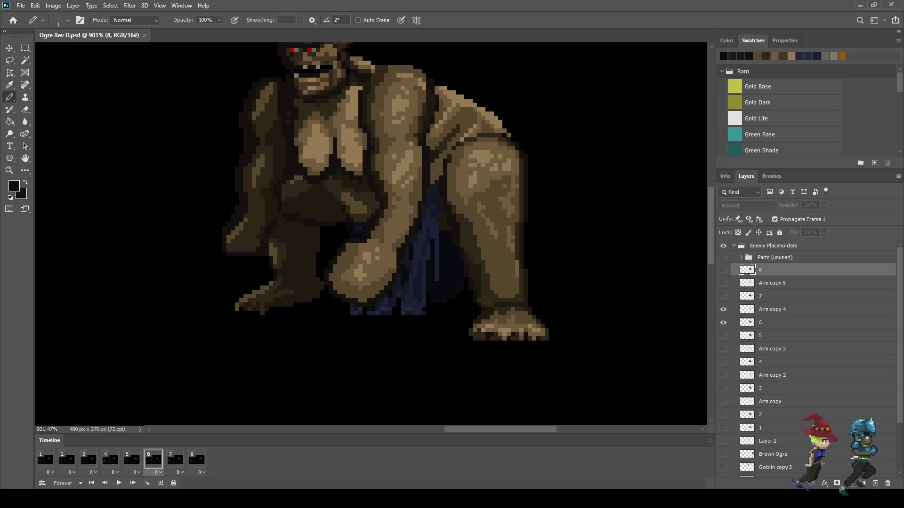
pyautogui.press('space')
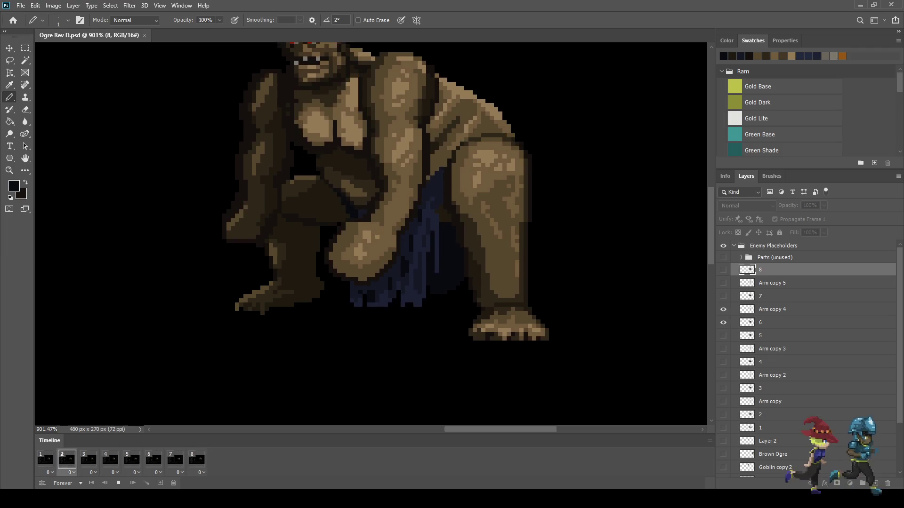
pyautogui.scroll(-3, 407, 264)
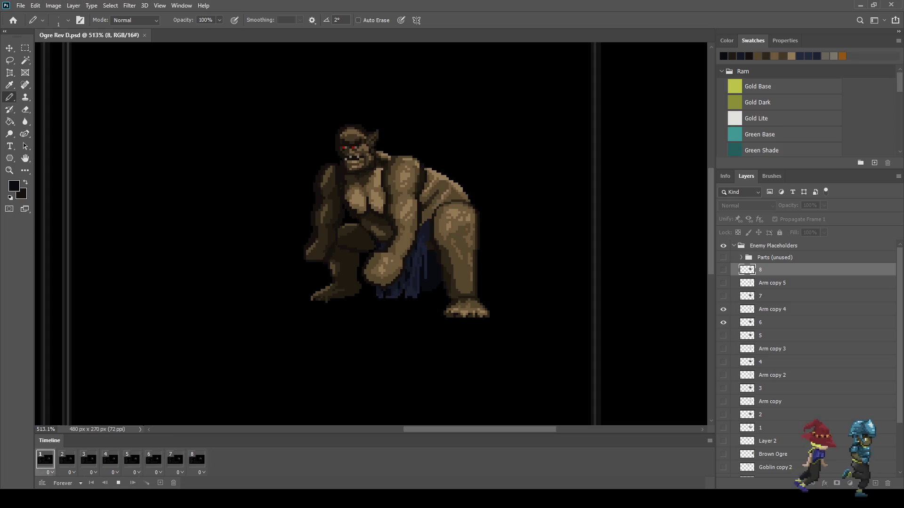
pyautogui.press('space')
# Return to frame 1 and make layer 1 the active layer
pyautogui.scroll(5, 490, 203)
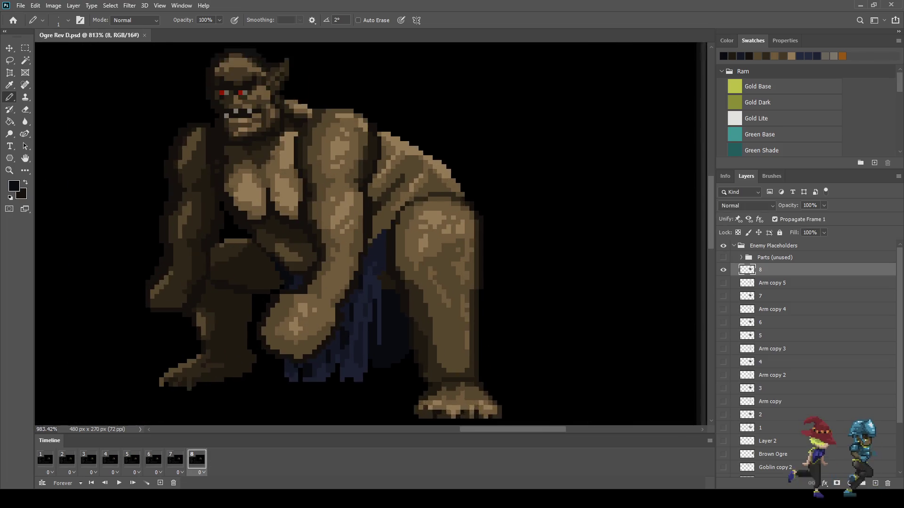
pyautogui.click(45, 459)
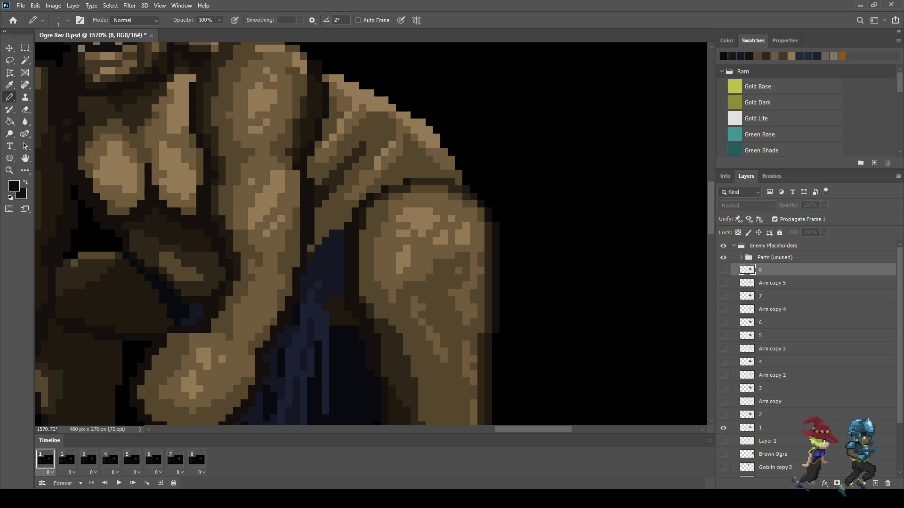
pyautogui.scroll(5, 380, 176)
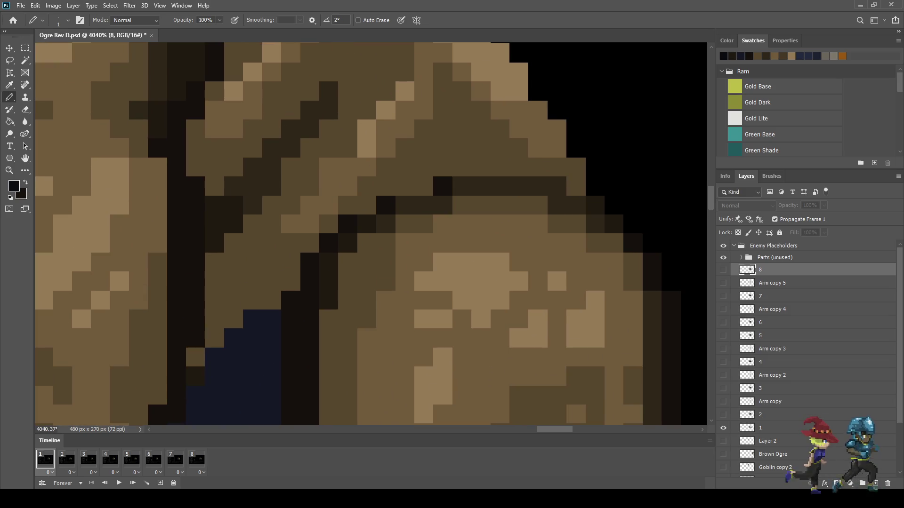
pyautogui.press('i')
pyautogui.press('b')
pyautogui.scroll(-3, 808, 358)
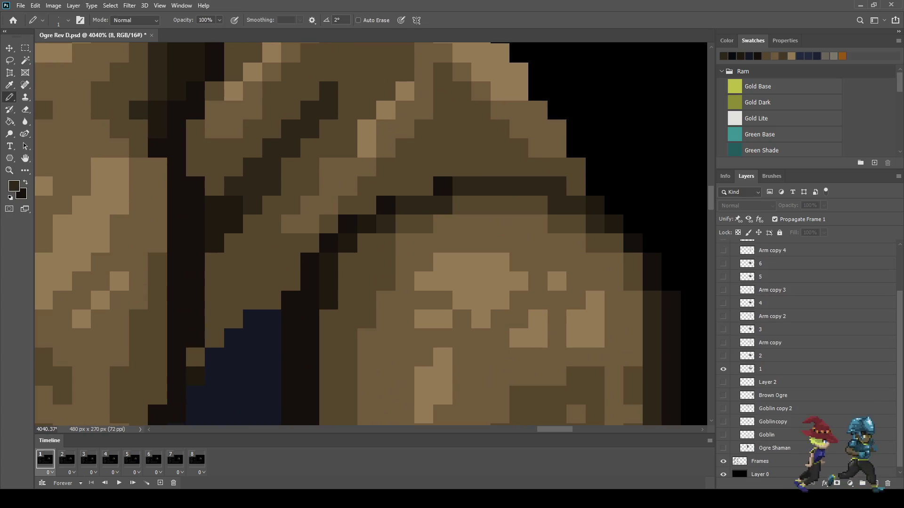
pyautogui.click(777, 369)
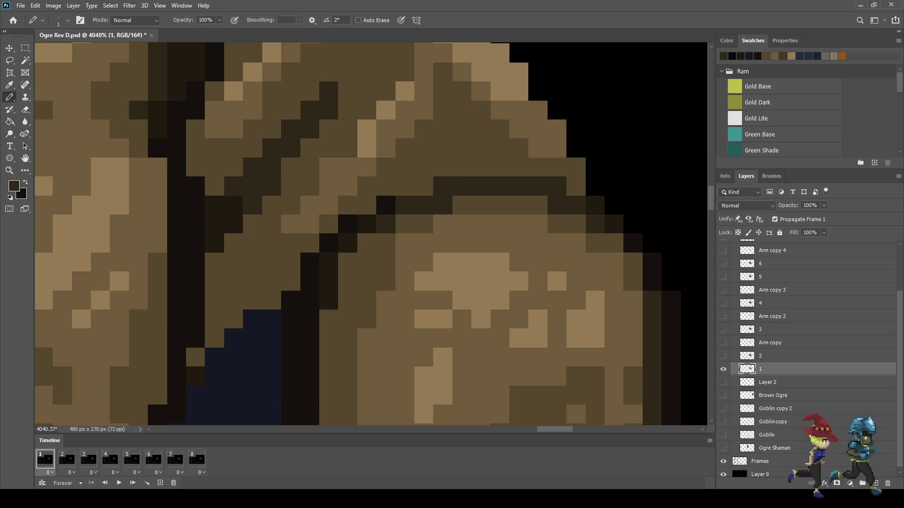
# Play the ogre animation and zoom out to preview the arm movement
pyautogui.scroll(-2, 412, 237)
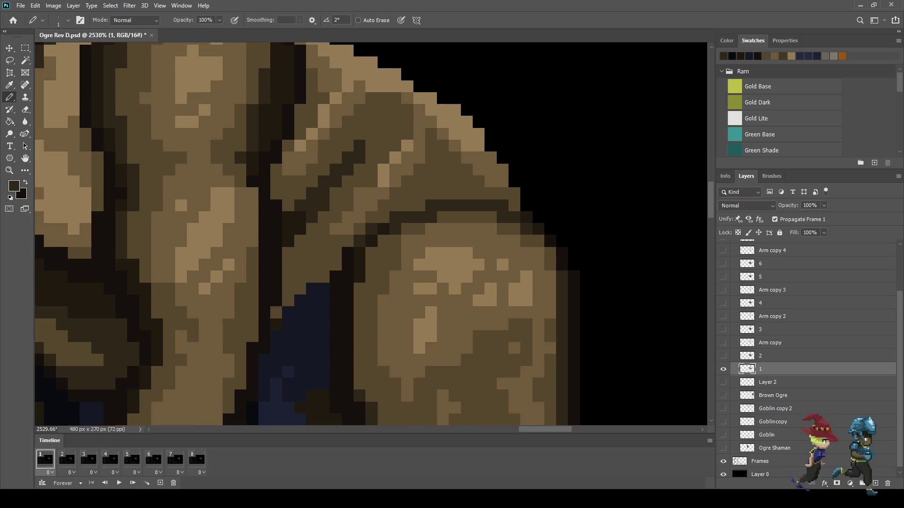
pyautogui.press('space')
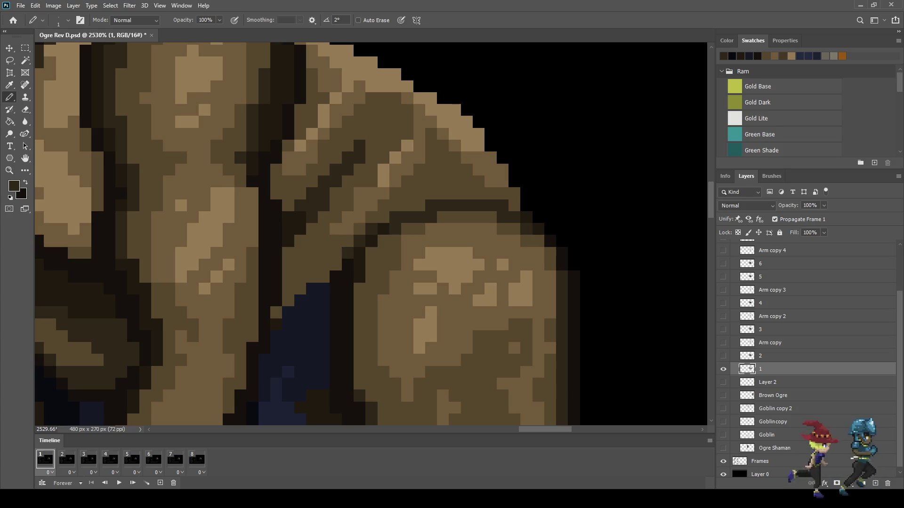
pyautogui.scroll(-8, 422, 254)
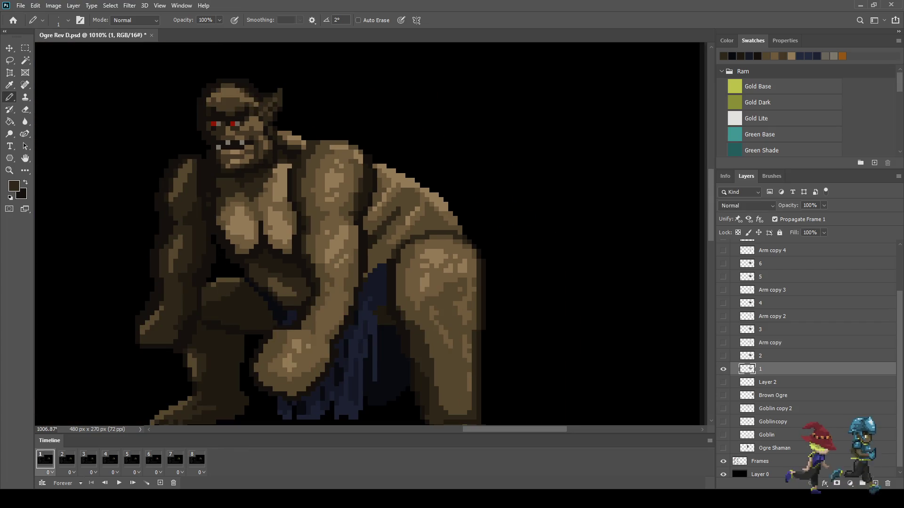
pyautogui.scroll(-2, 449, 249)
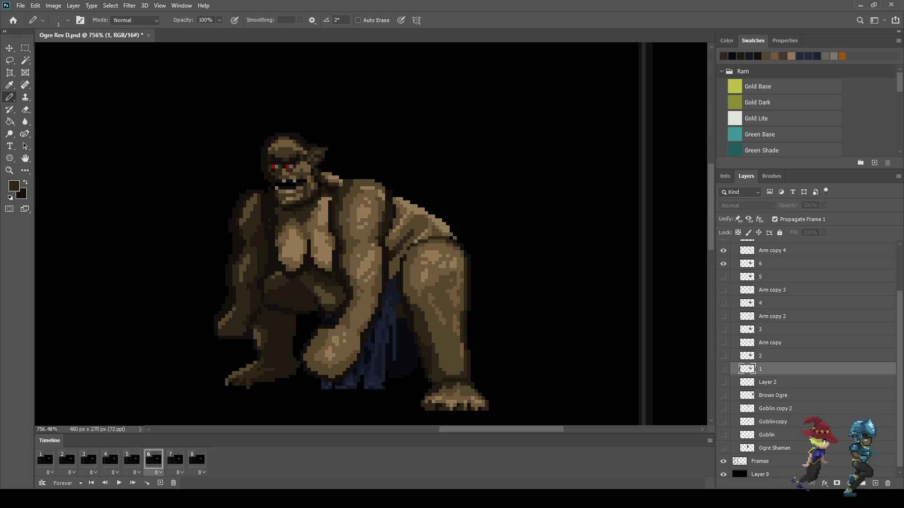
# On layer 6, recolour a black shoulder pixel dark brown and fill in the shoulder edge
pyautogui.scroll(10, 414, 245)
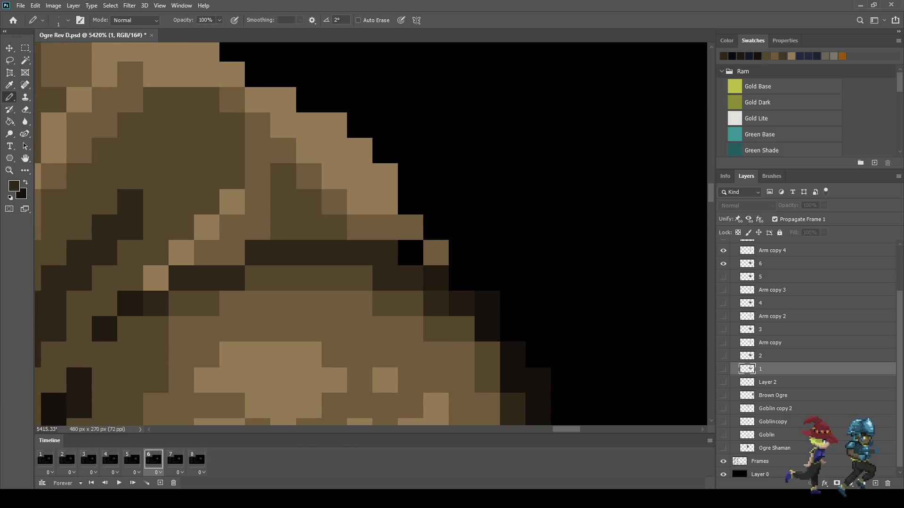
pyautogui.click(773, 264)
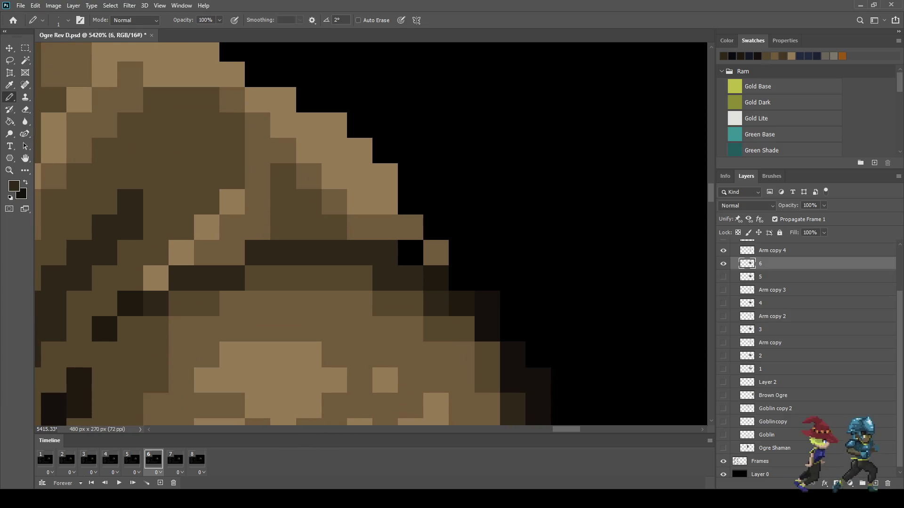
pyautogui.click(410, 253)
pyautogui.click(437, 278)
pyautogui.click(462, 304)
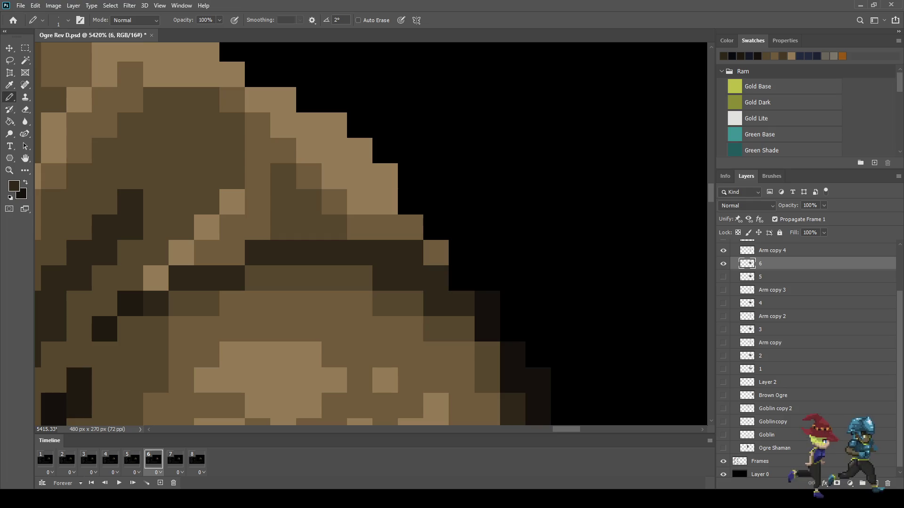
pyautogui.scroll(-3, 504, 320)
# On frame 7 and layer 7, erase the stray shoulder pixel and pencil one dark outline pixel
pyautogui.click(175, 460)
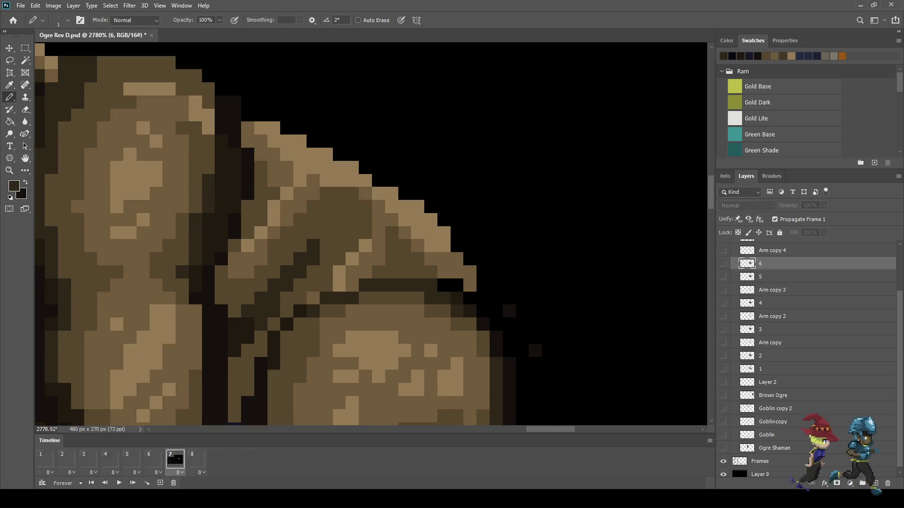
pyautogui.scroll(2, 808, 358)
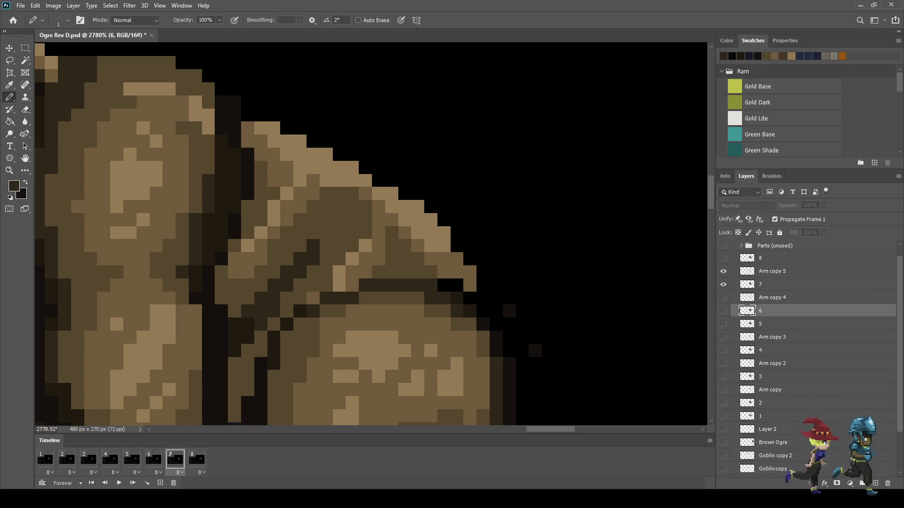
pyautogui.click(772, 284)
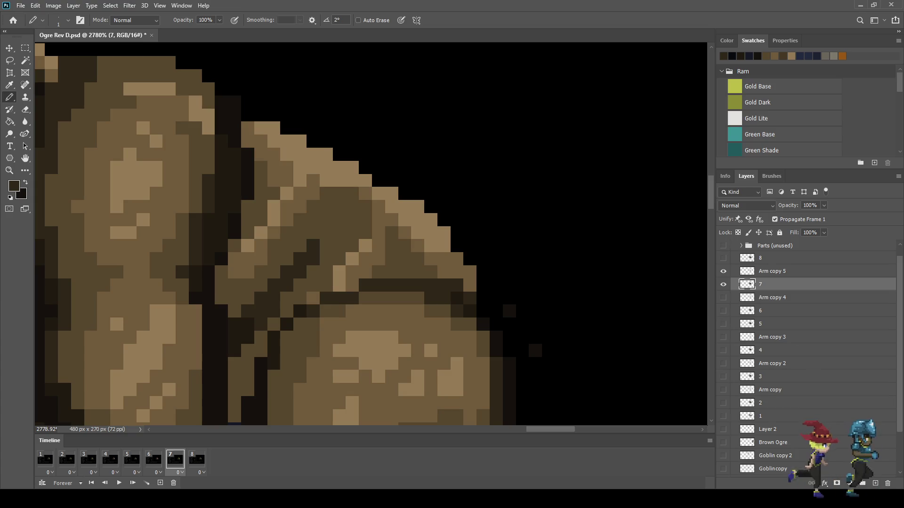
pyautogui.press('e')
pyautogui.click(535, 351)
pyautogui.scroll(-3, 470, 297)
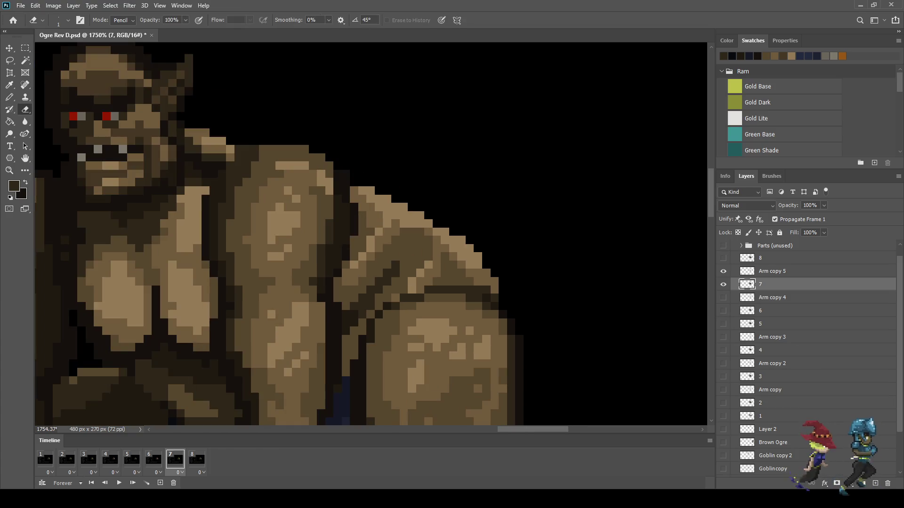
pyautogui.scroll(5, 470, 297)
pyautogui.press('i')
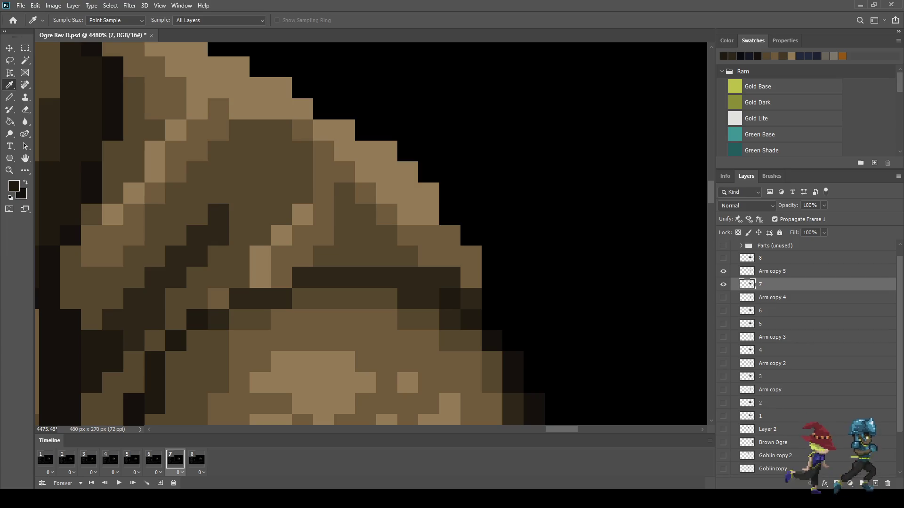
pyautogui.press('b')
pyautogui.click(471, 298)
# Replay the ogre animation to check the shoulder fixes
pyautogui.scroll(-5, 471, 299)
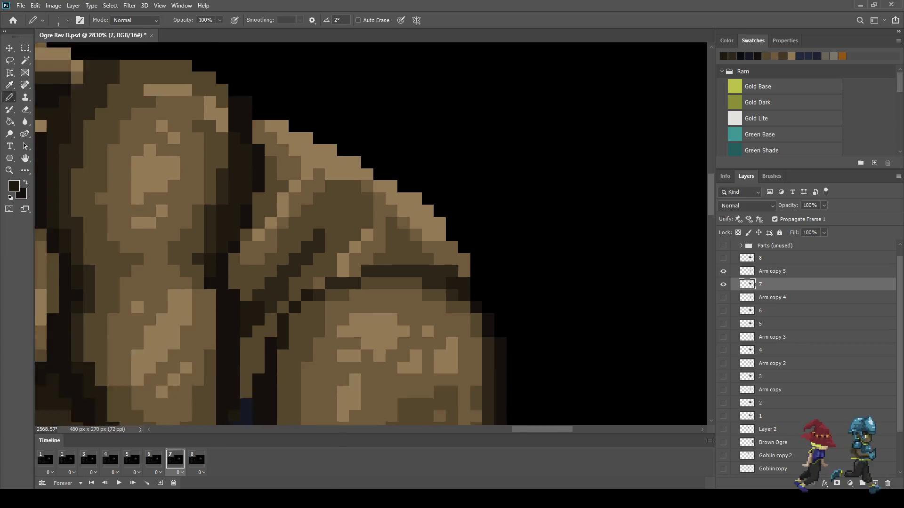
pyautogui.scroll(-3, 470, 298)
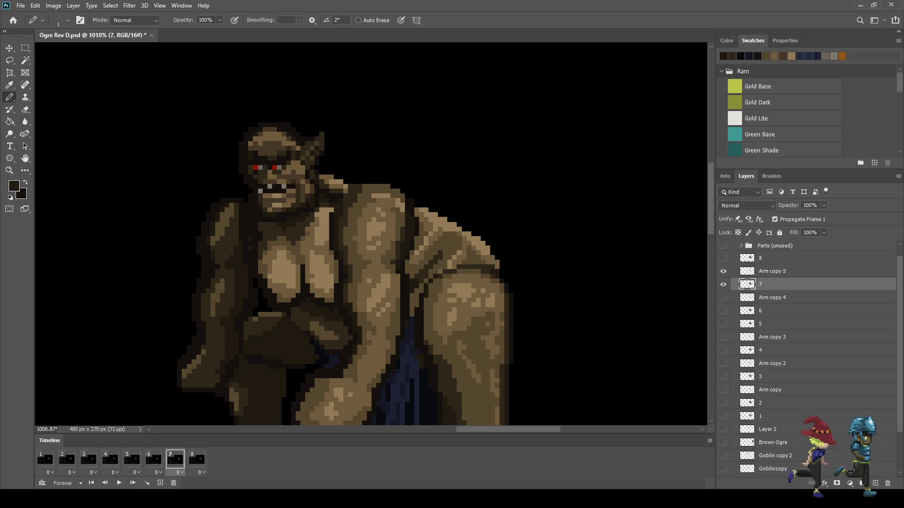
pyautogui.press('space')
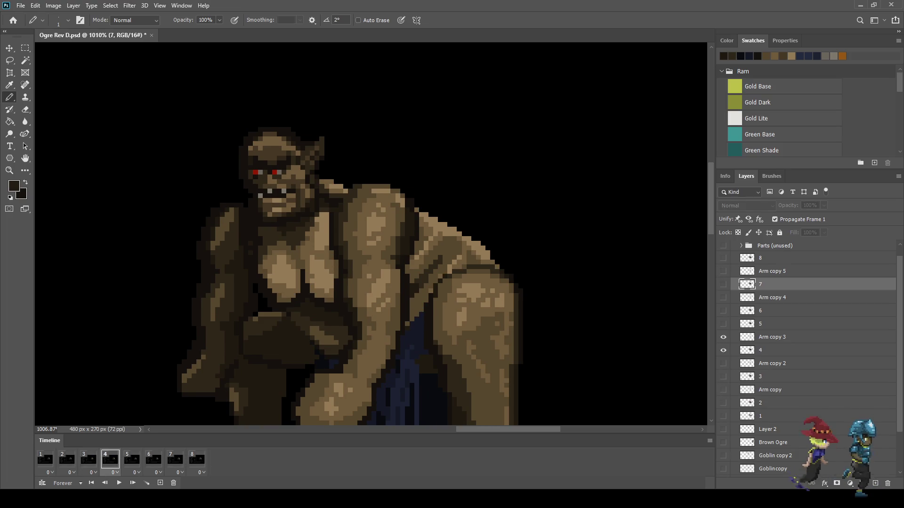
pyautogui.scroll(-3, 601, 291)
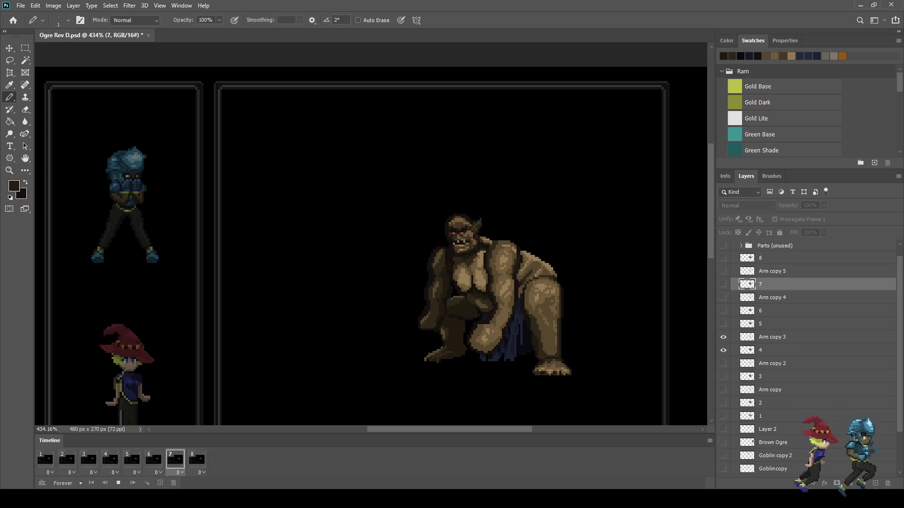
pyautogui.scroll(2, 581, 296)
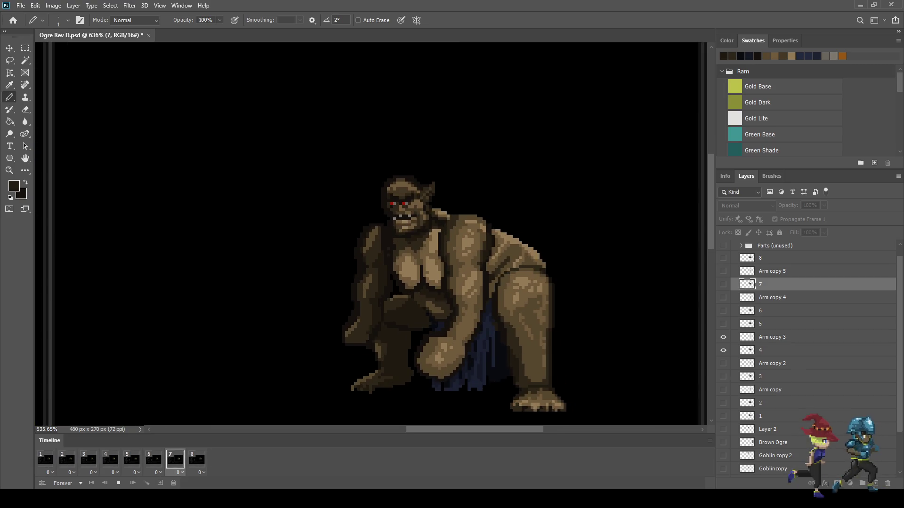
pyautogui.press('space')
pyautogui.press('space')
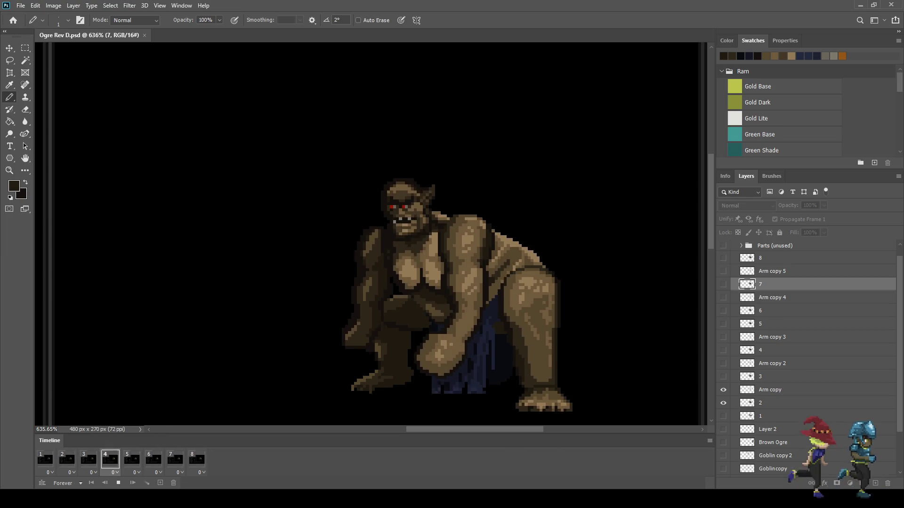
pyautogui.hotkey('ctrl', '1')
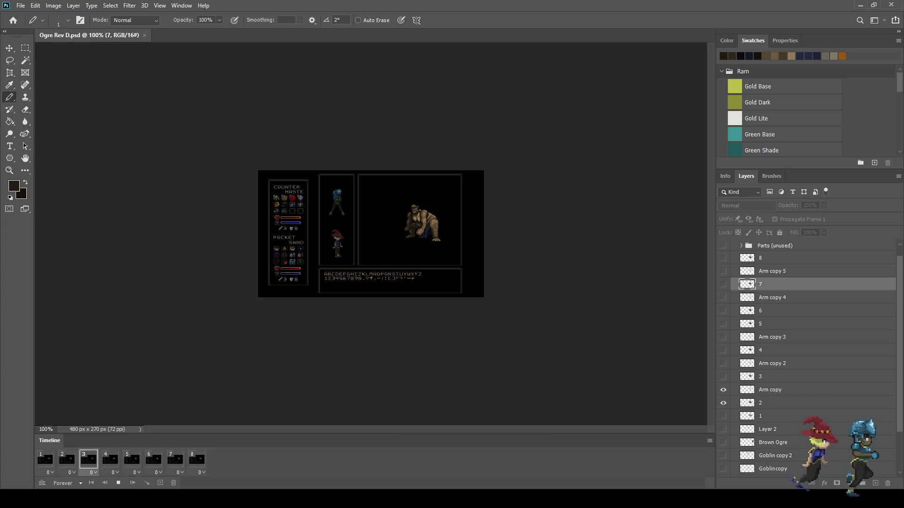
# Zoom the battle screen to 300% and halt playback on frame 8
pyautogui.hotkey('ctrl', '+')
pyautogui.hotkey('ctrl', '+')
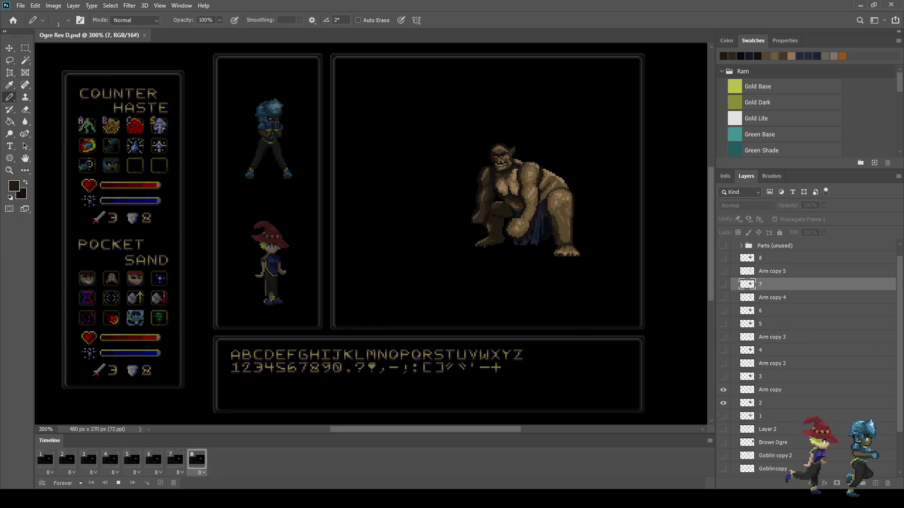
pyautogui.press('space')
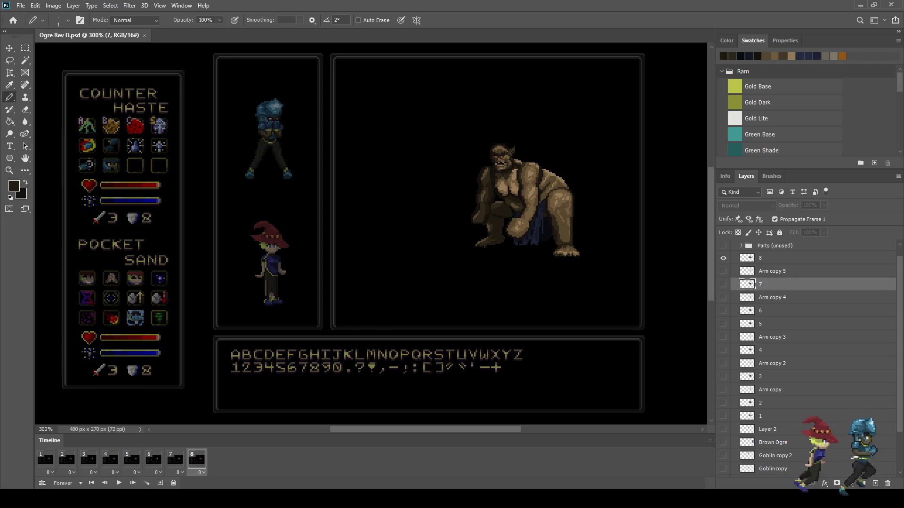
# Go to frame 1, hide the blue Ogre Shaman layer, and restart the animation loop
pyautogui.click(45, 460)
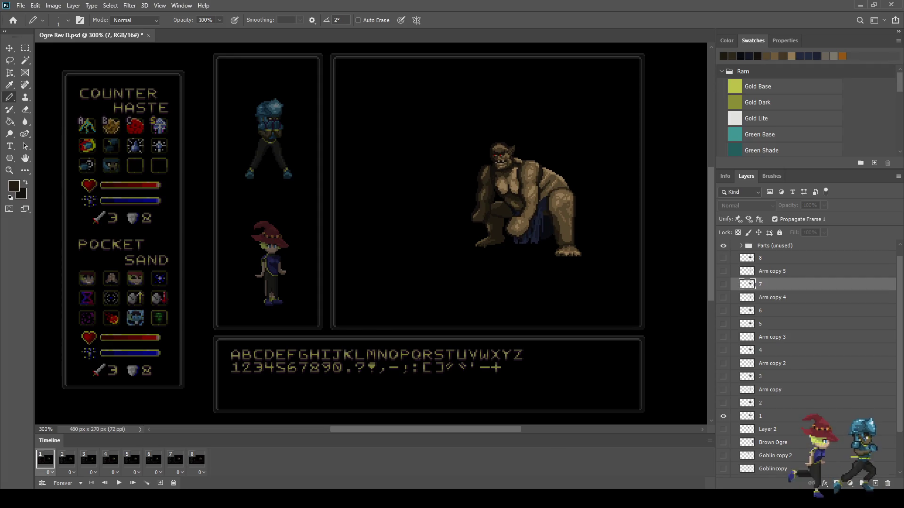
pyautogui.scroll(-2, 808, 358)
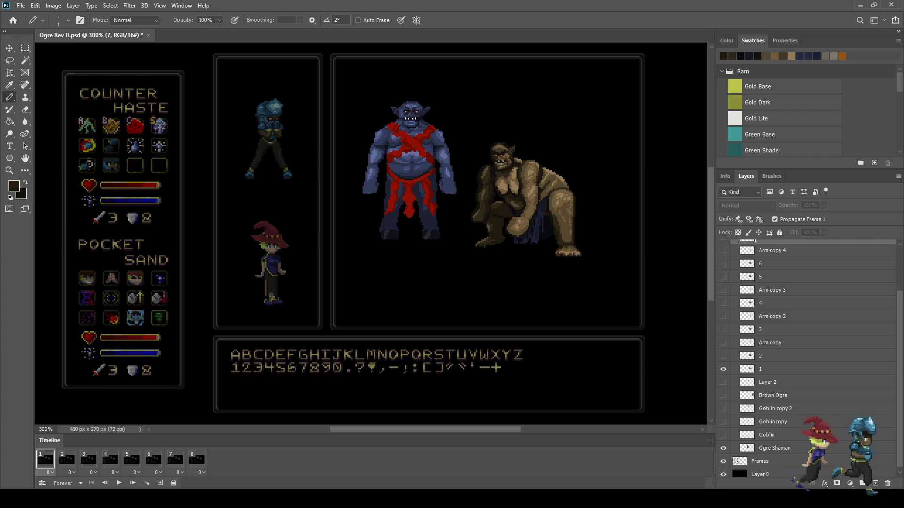
pyautogui.click(723, 448)
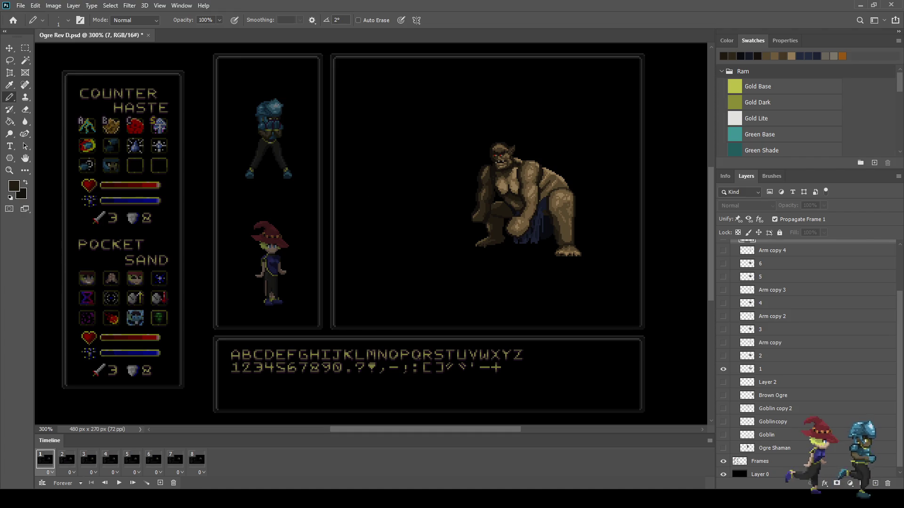
pyautogui.press('space')
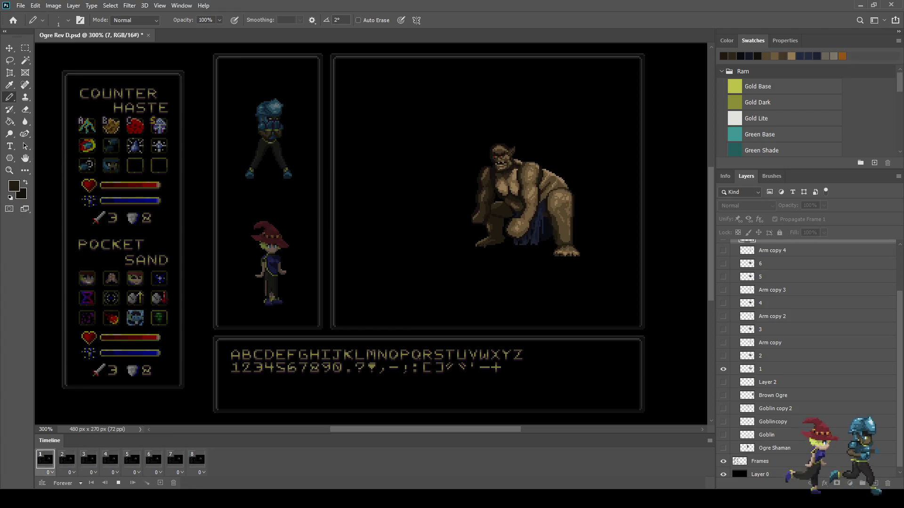
# Stop the ogre animation preview and inspect frame 6
pyautogui.scroll(10, 527, 235)
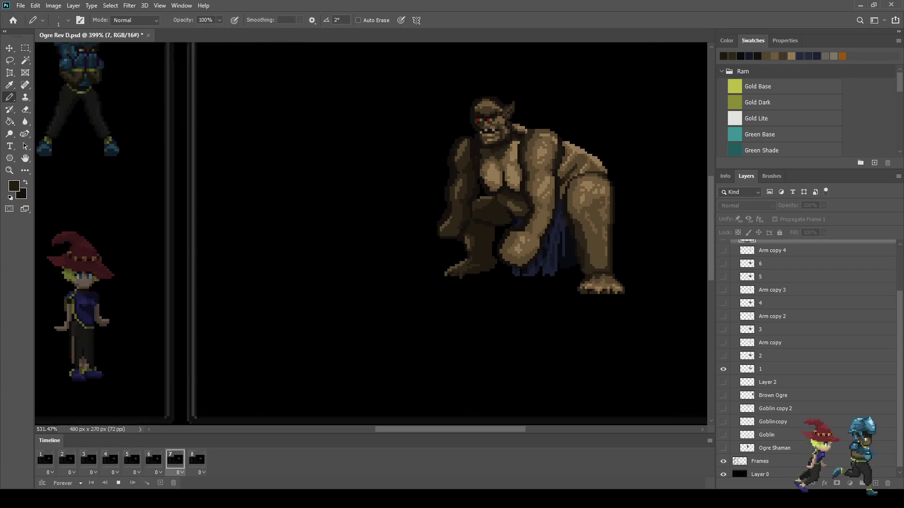
pyautogui.scroll(-8, 527, 234)
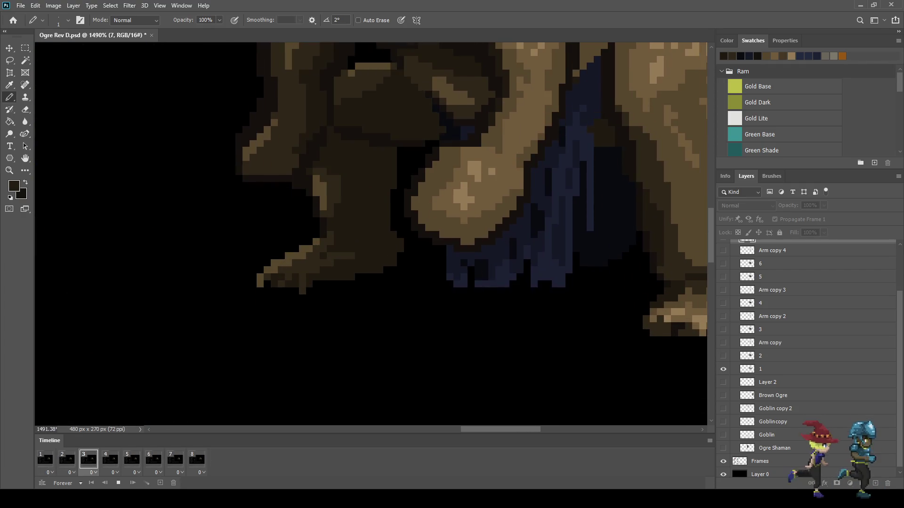
pyautogui.scroll(-3, 527, 234)
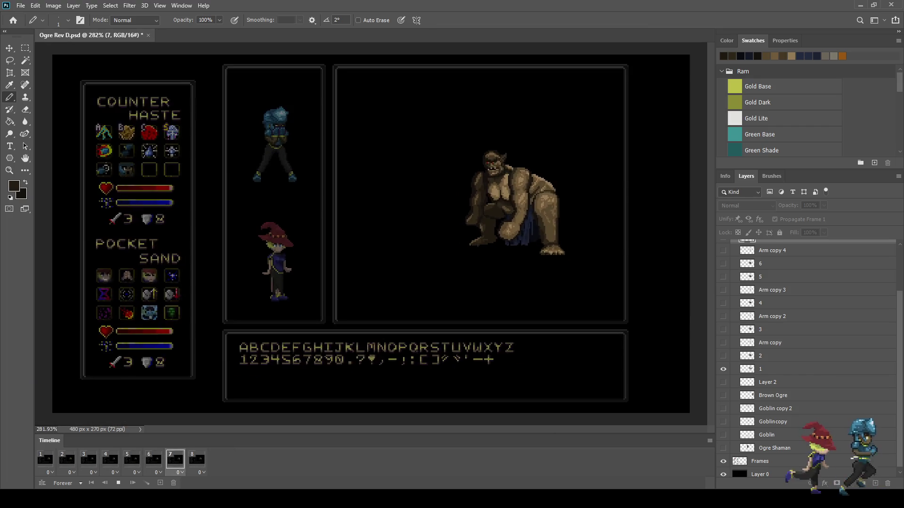
pyautogui.scroll(3, 527, 234)
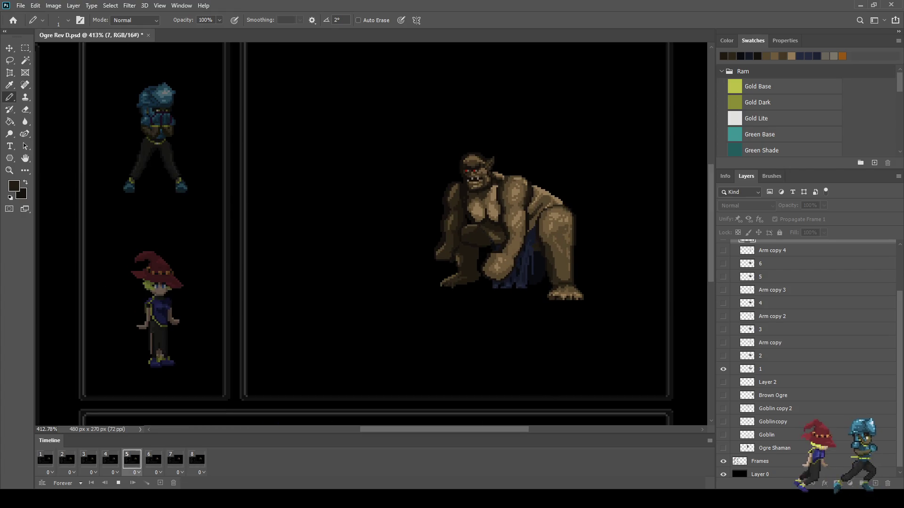
pyautogui.scroll(5, 512, 287)
pyautogui.scroll(3, 518, 287)
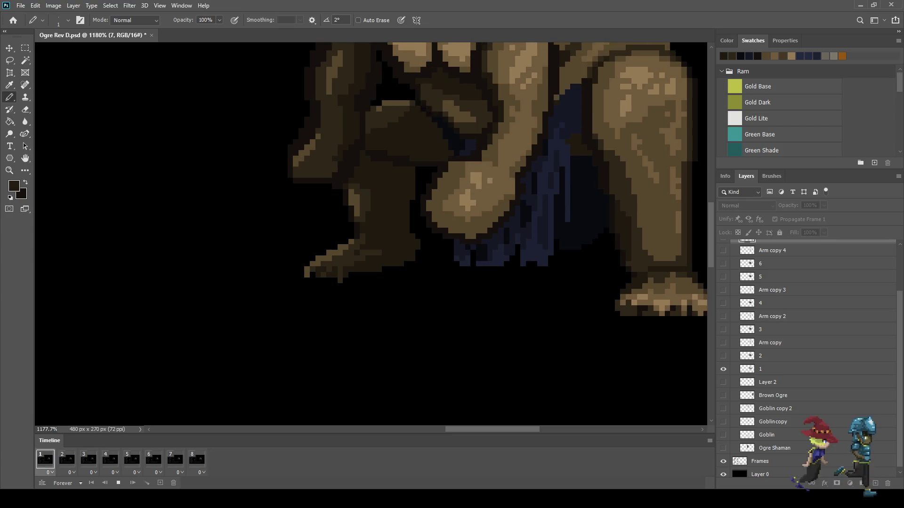
pyautogui.scroll(-6, 518, 283)
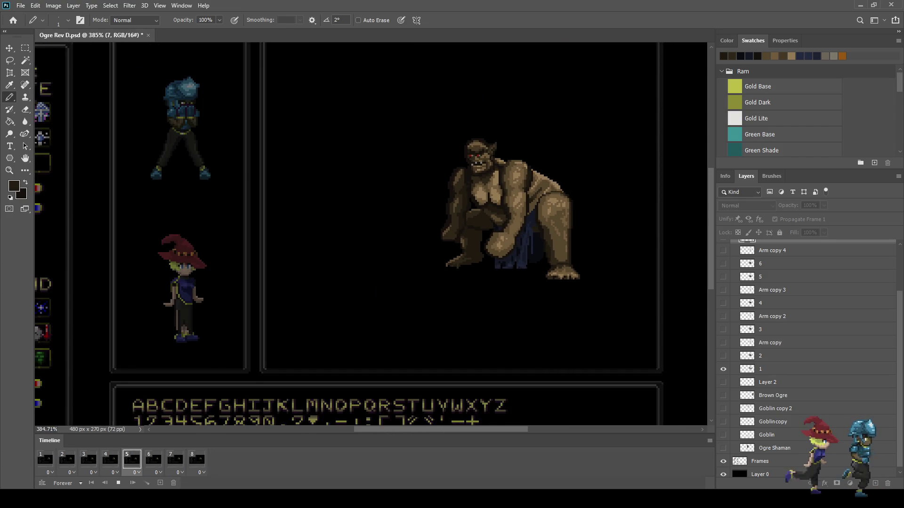
pyautogui.scroll(1, 591, 187)
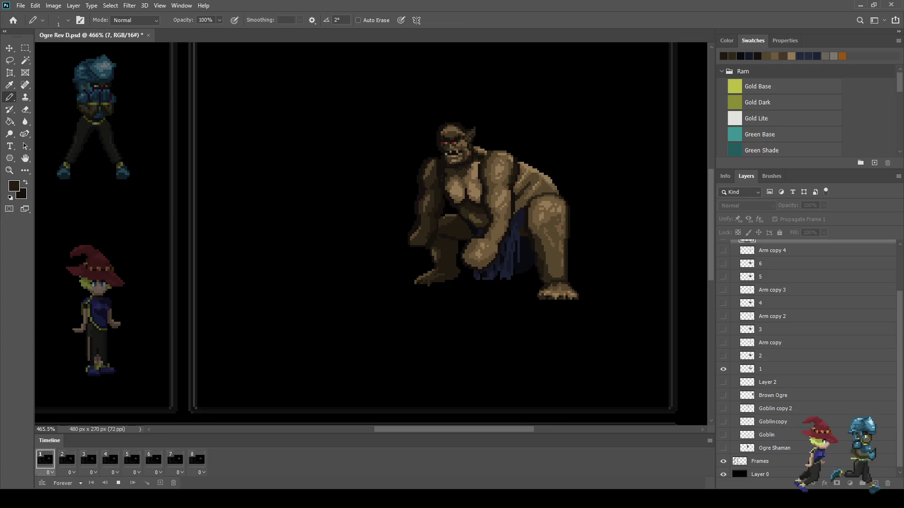
pyautogui.press('space')
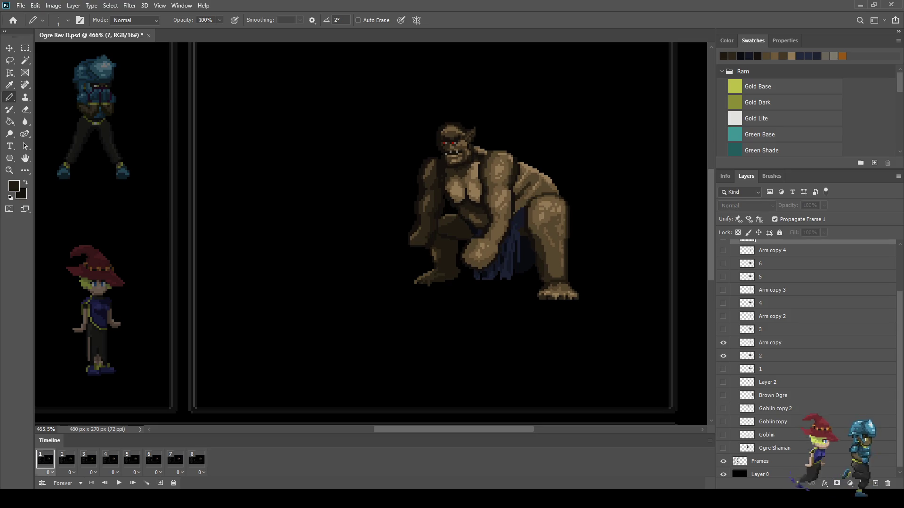
pyautogui.click(153, 459)
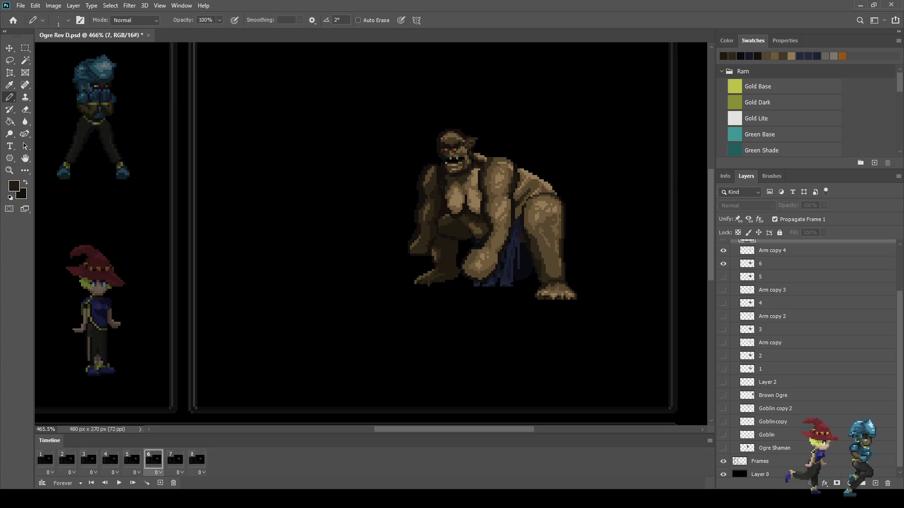
# Replay the ogre animation, then stop it and return to frame 1
pyautogui.press('space')
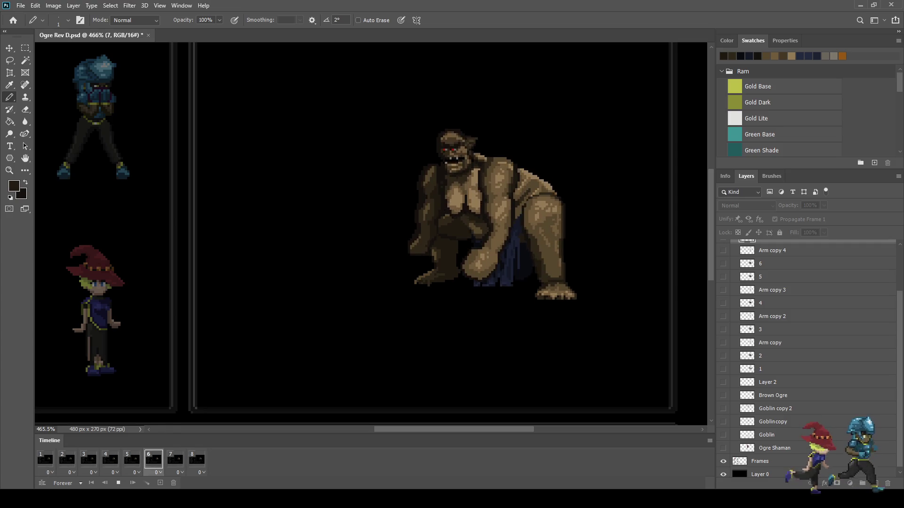
pyautogui.press('space')
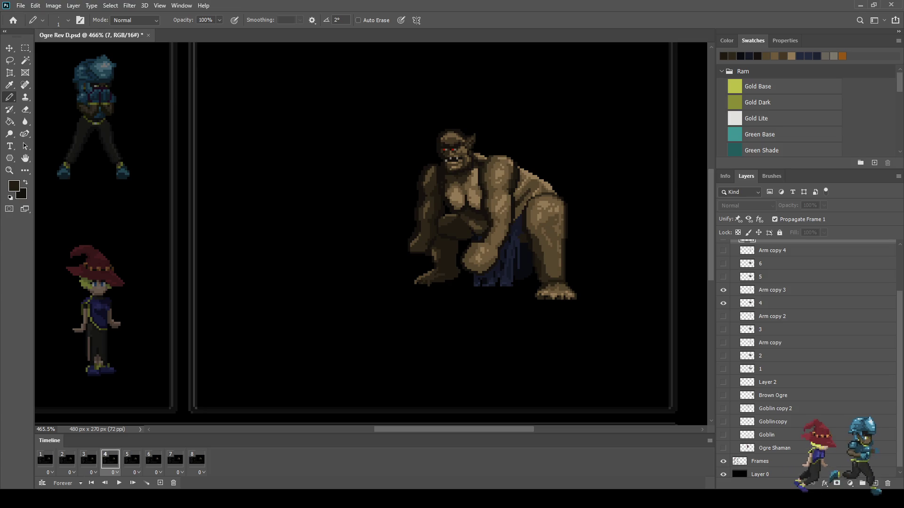
pyautogui.click(45, 459)
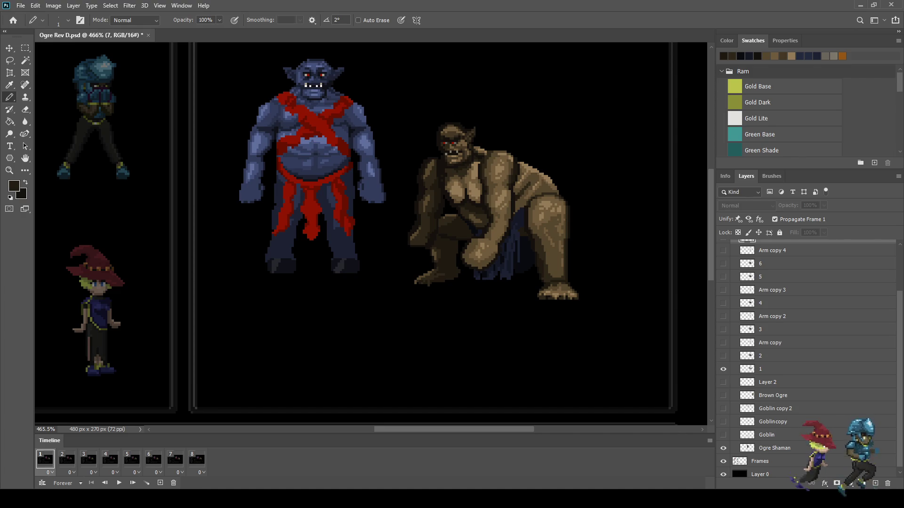
pyautogui.click(723, 448)
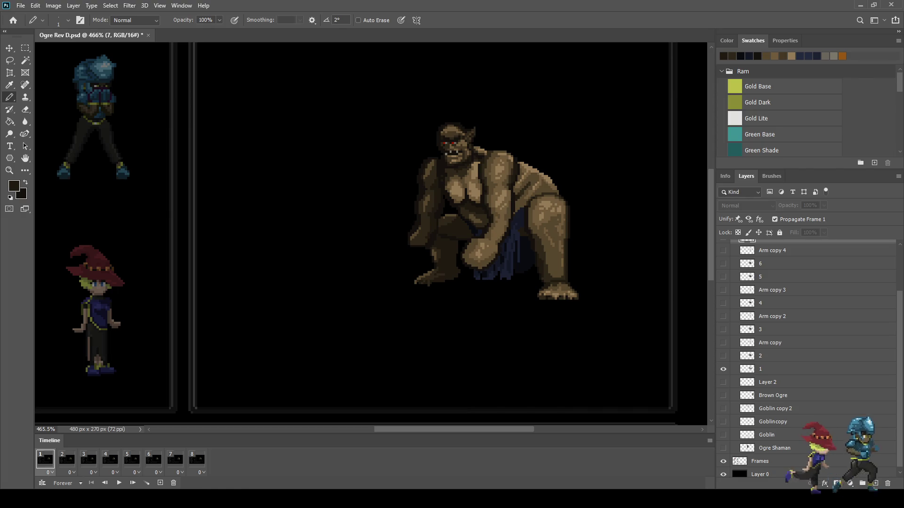
pyautogui.press('space')
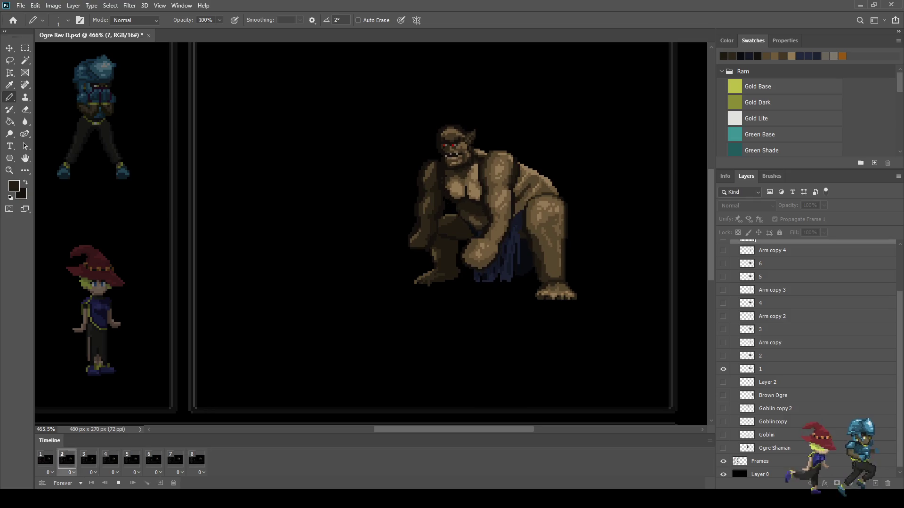
pyautogui.press('space')
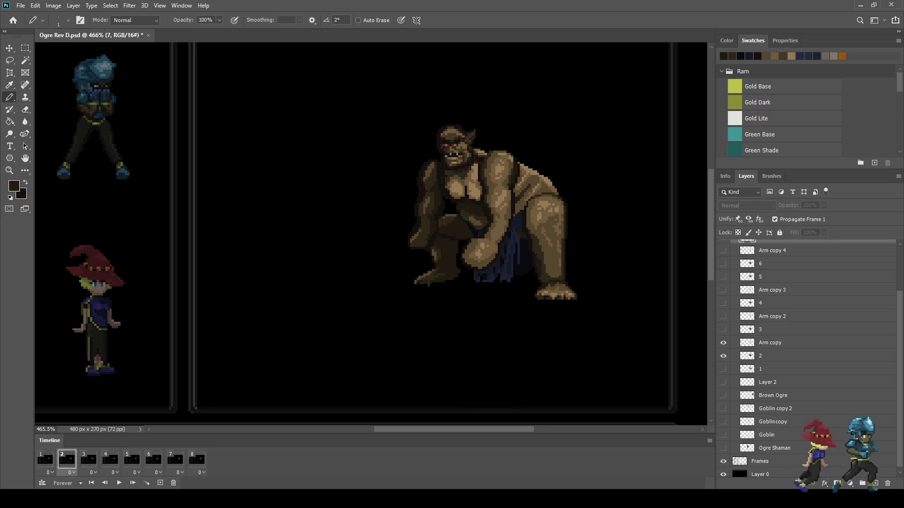
pyautogui.click(45, 459)
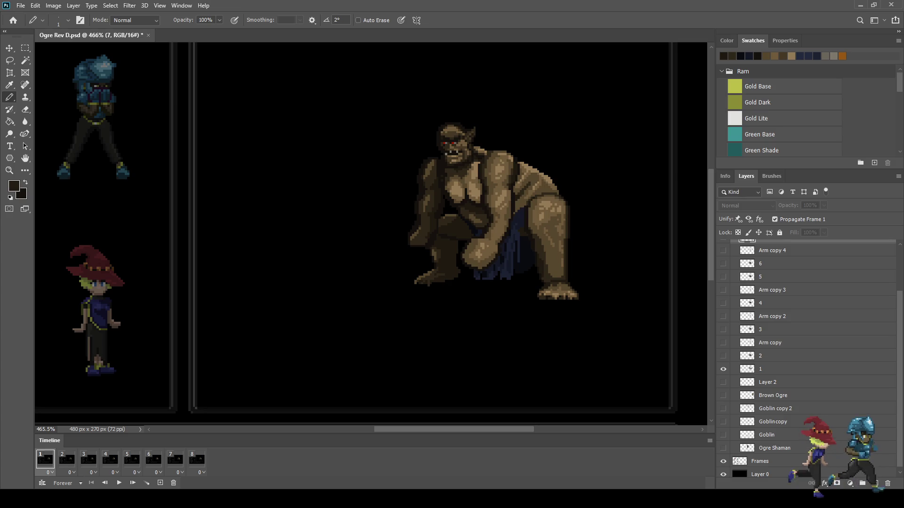
pyautogui.click(724, 448)
pyautogui.scroll(3, 275, 89)
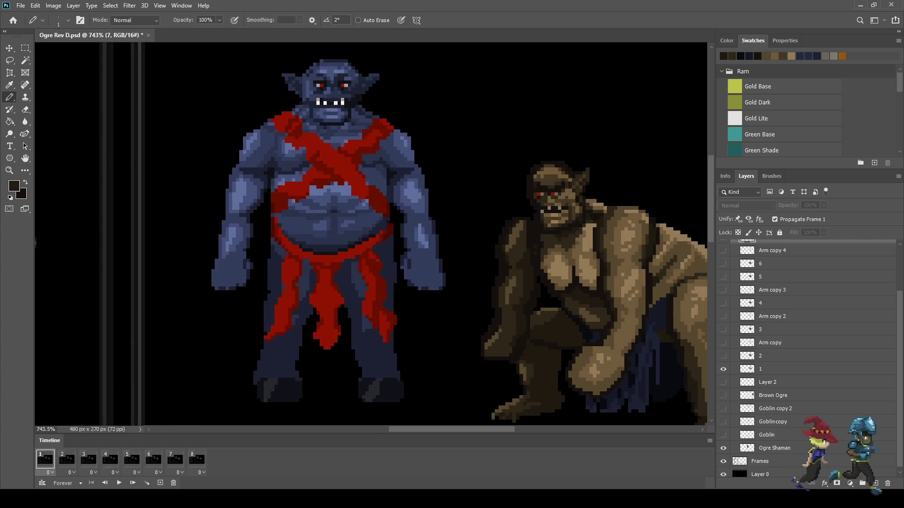
pyautogui.scroll(3, 330, 80)
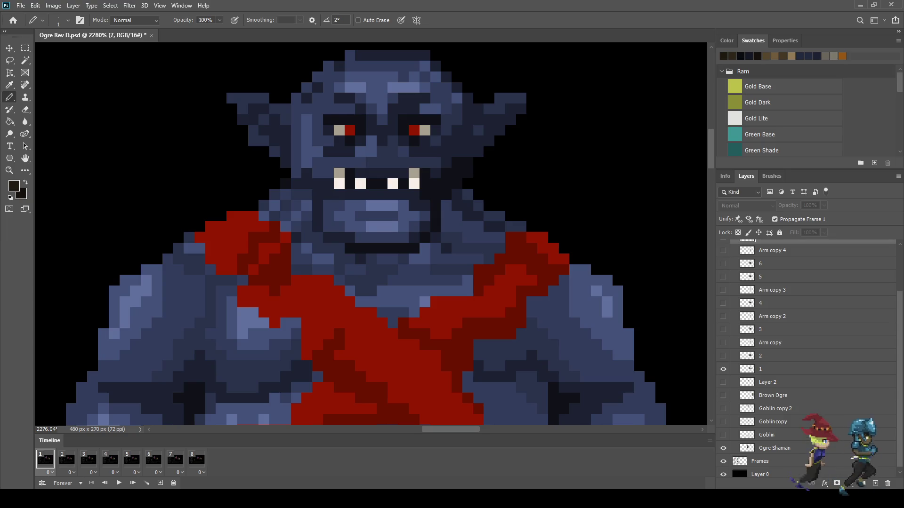
pyautogui.scroll(-3, 350, 164)
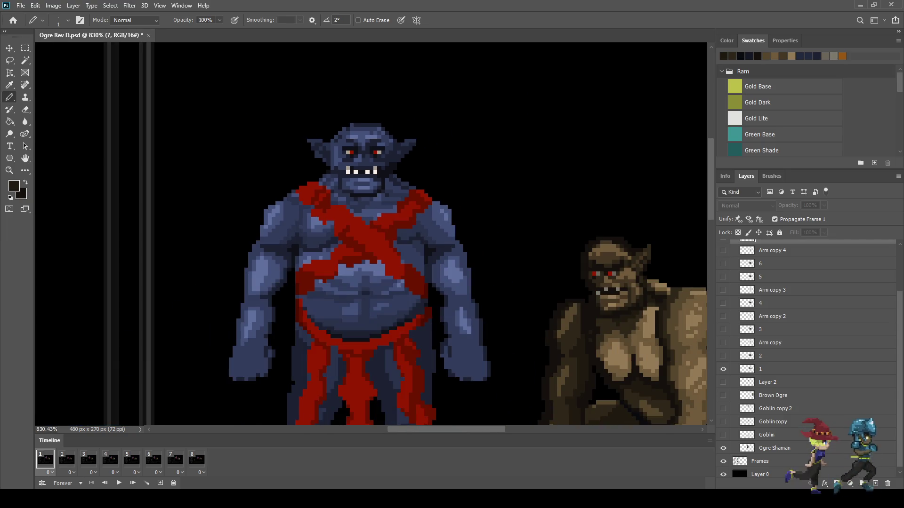
pyautogui.scroll(-3, 363, 235)
pyautogui.scroll(4, 506, 322)
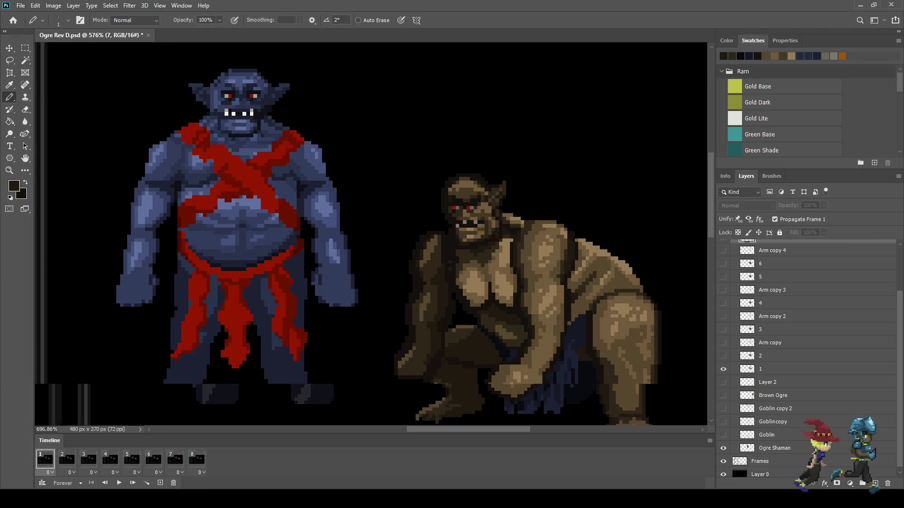
pyautogui.scroll(5, 499, 225)
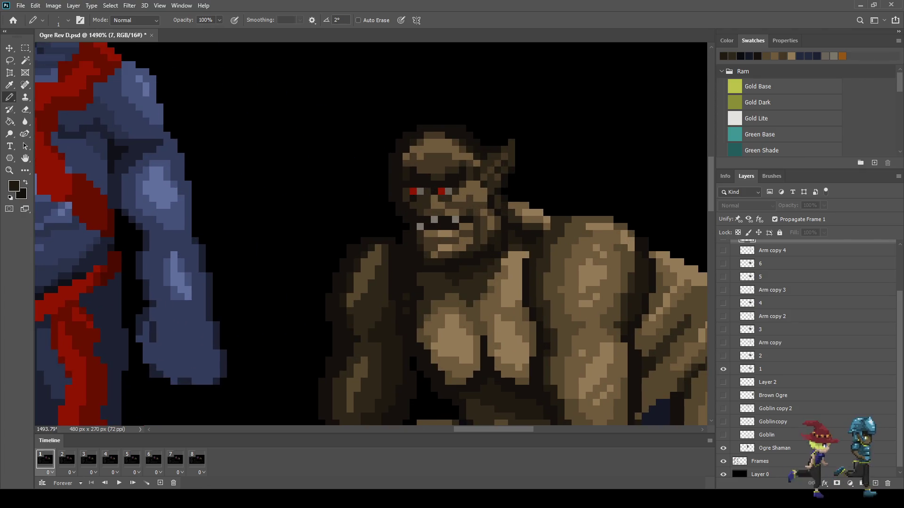
pyautogui.scroll(-3, 433, 192)
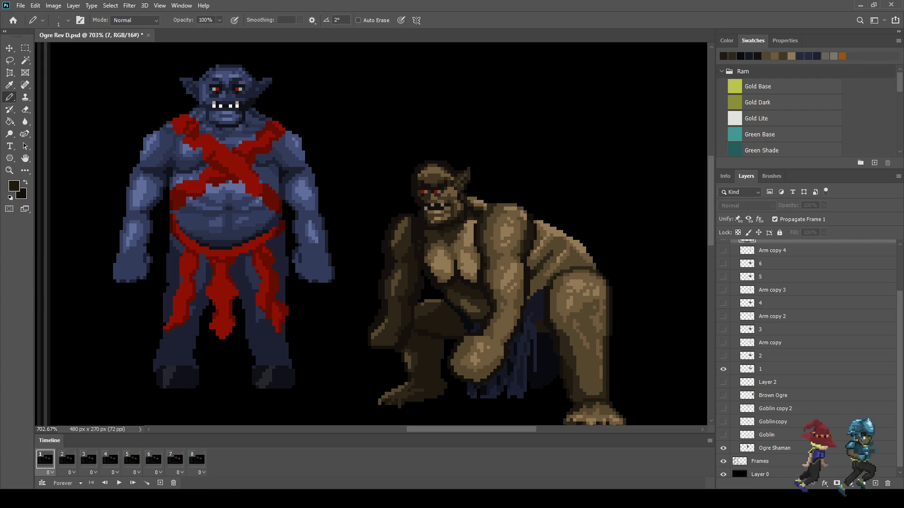
pyautogui.scroll(5, 436, 200)
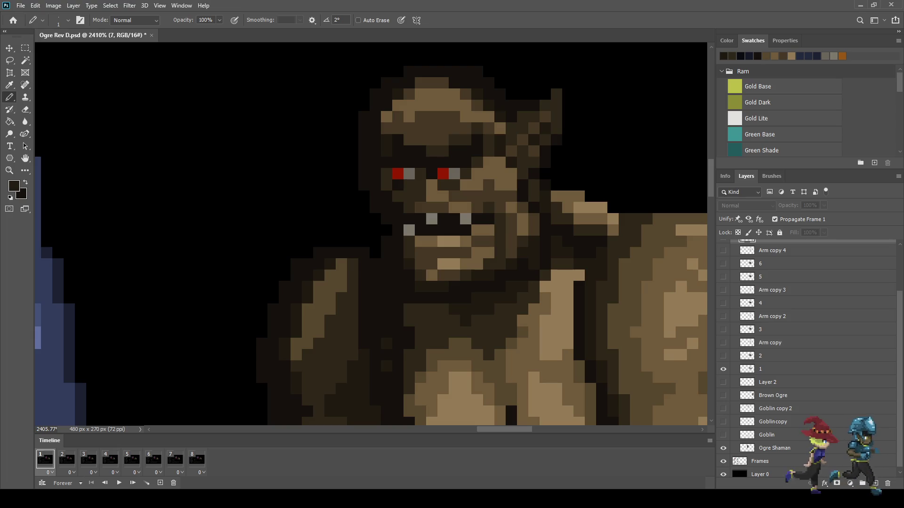
# Make layer 1 the working layer with the Pencil tool active
pyautogui.click(772, 369)
pyautogui.press('i')
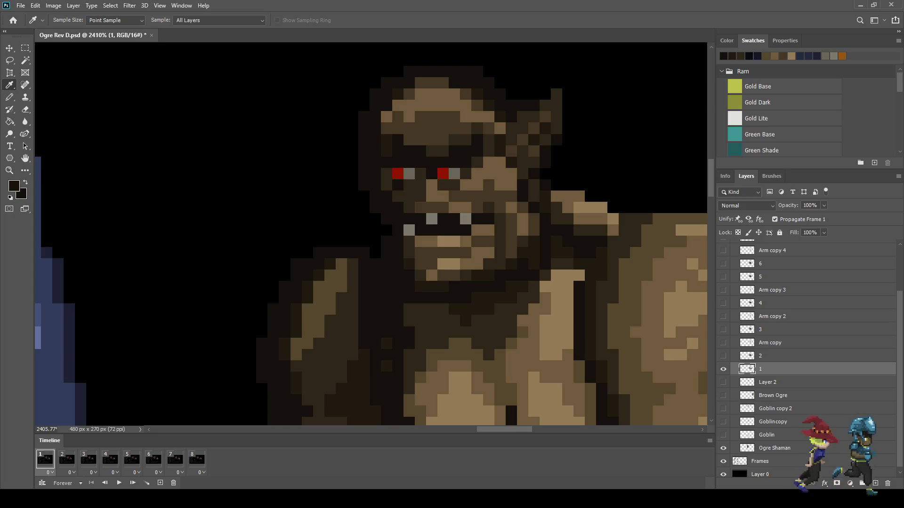
pyautogui.press('b')
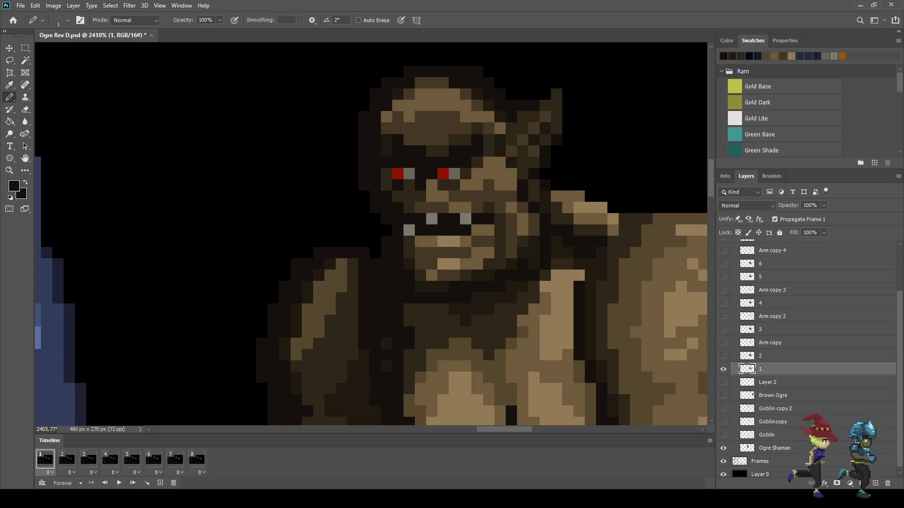
# Hide the blue Ogre Shaman layer so only the brown ogre shows
pyautogui.scroll(-10, 433, 218)
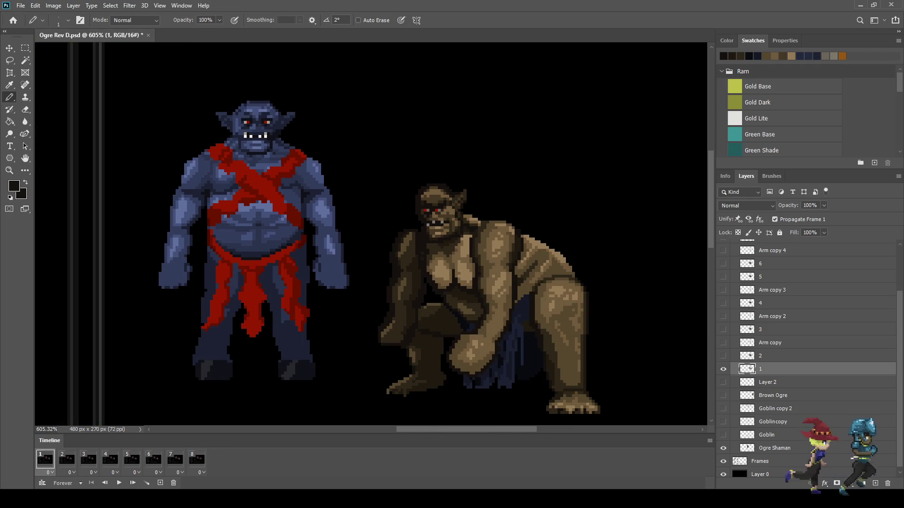
pyautogui.scroll(-3, 448, 215)
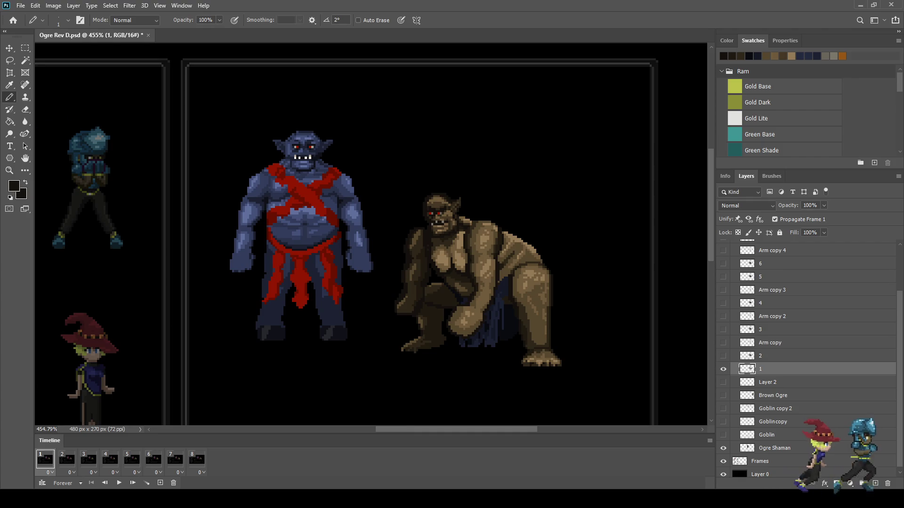
pyautogui.scroll(5, 441, 208)
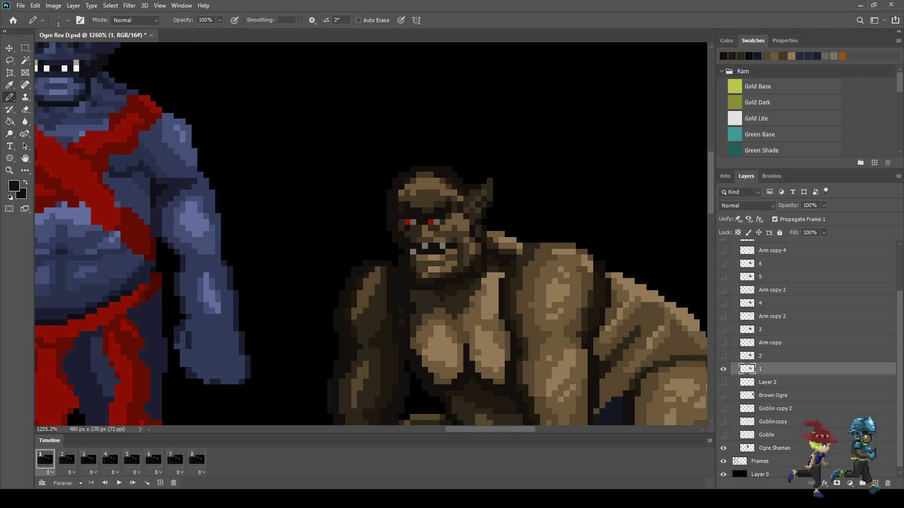
pyautogui.click(724, 448)
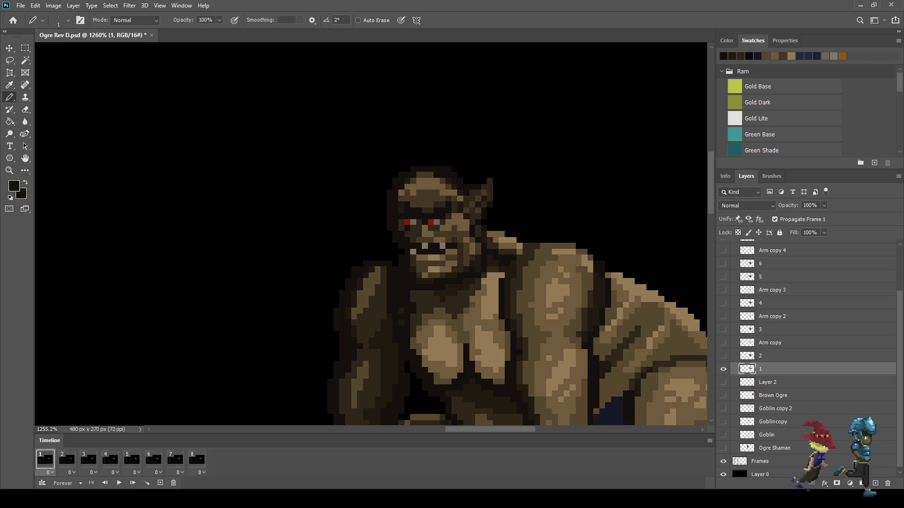
pyautogui.scroll(-6, 541, 203)
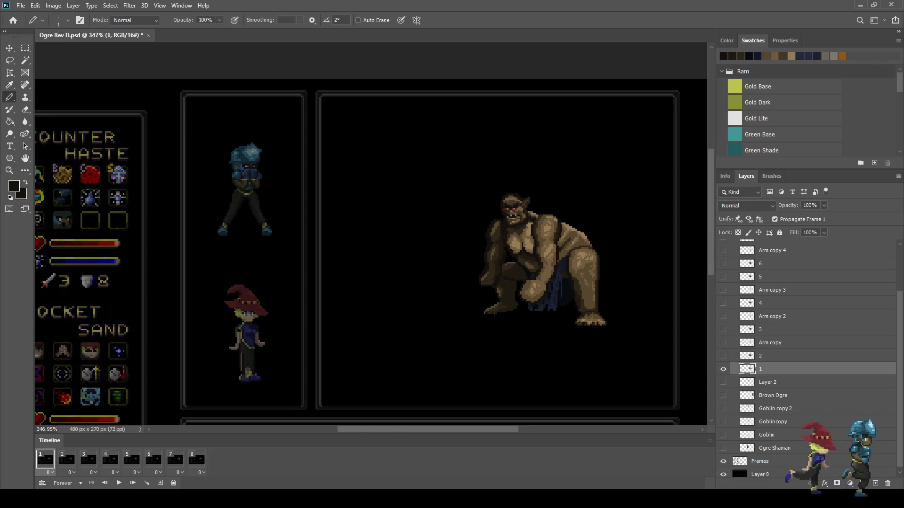
pyautogui.scroll(1, 535, 217)
pyautogui.scroll(1, 499, 236)
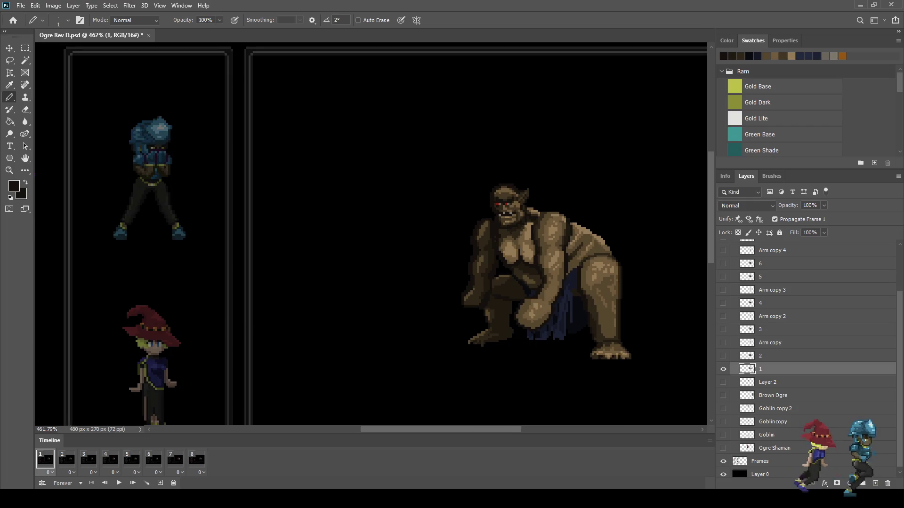
pyautogui.click(724, 448)
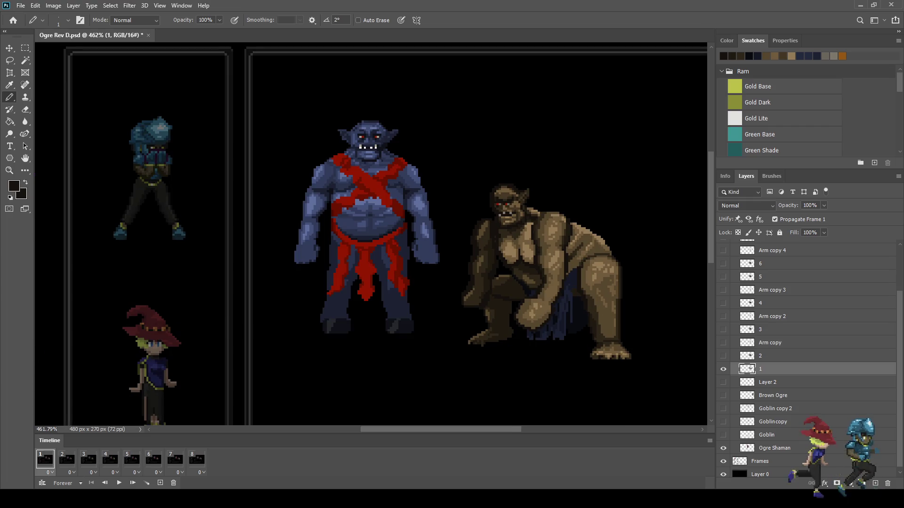
pyautogui.scroll(3, 459, 215)
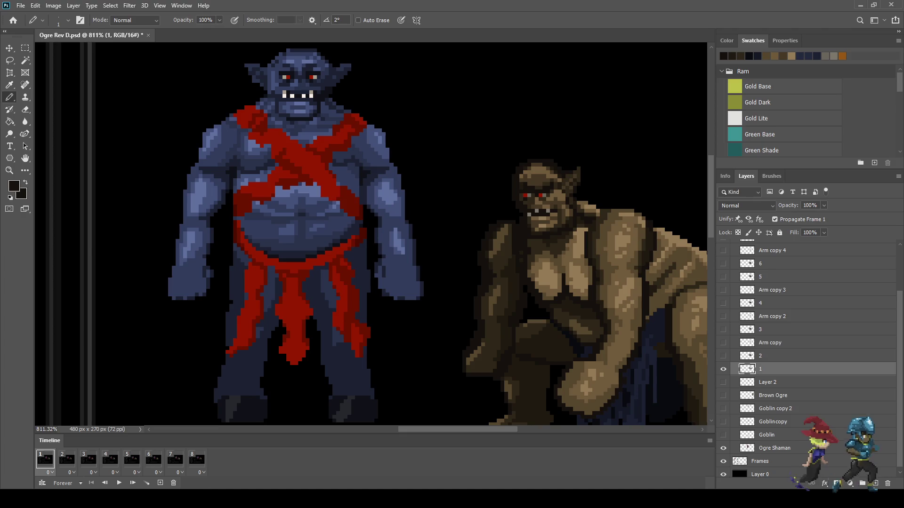
pyautogui.scroll(-3, 471, 264)
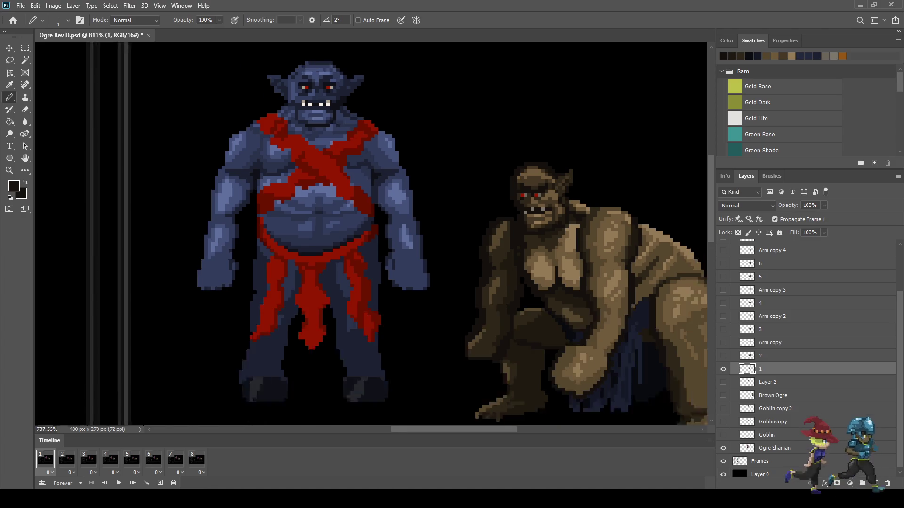
pyautogui.scroll(3, 349, 234)
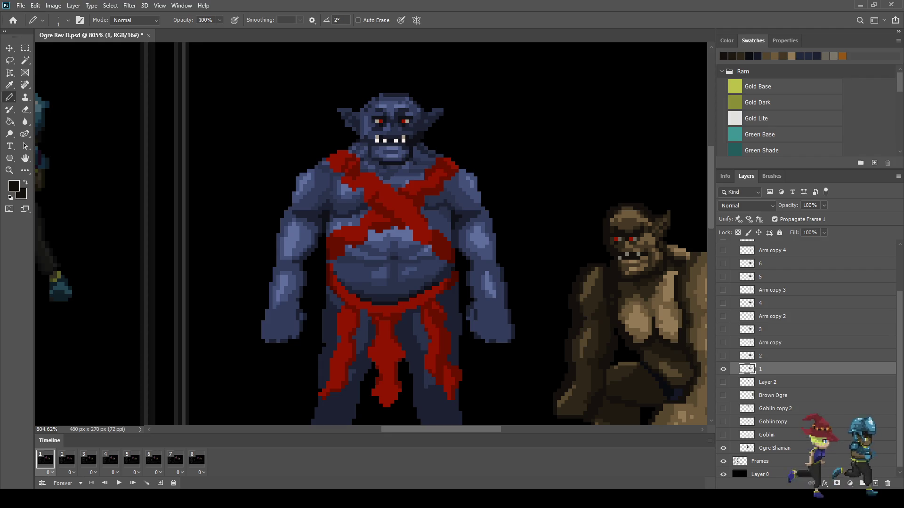
pyautogui.scroll(-3, 424, 212)
pyautogui.scroll(2, 423, 212)
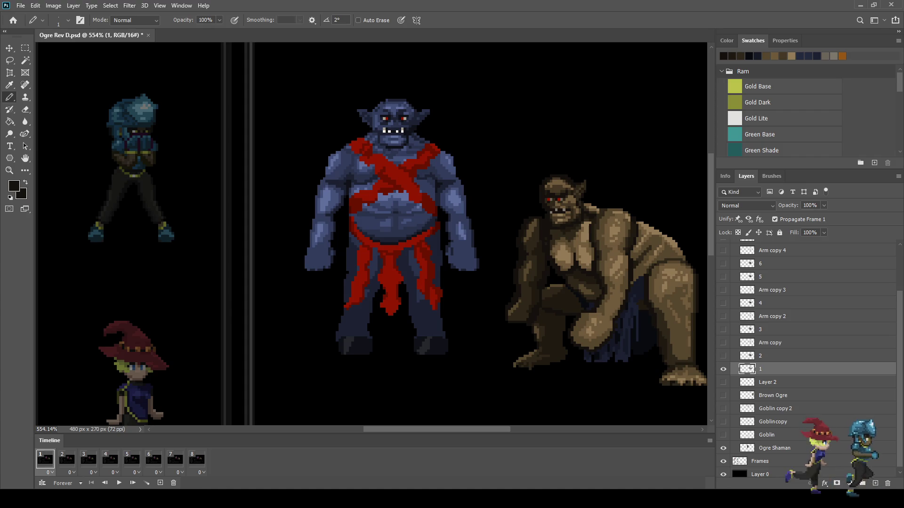
pyautogui.scroll(-2, 377, 141)
pyautogui.scroll(3, 376, 141)
pyautogui.scroll(-3, 405, 166)
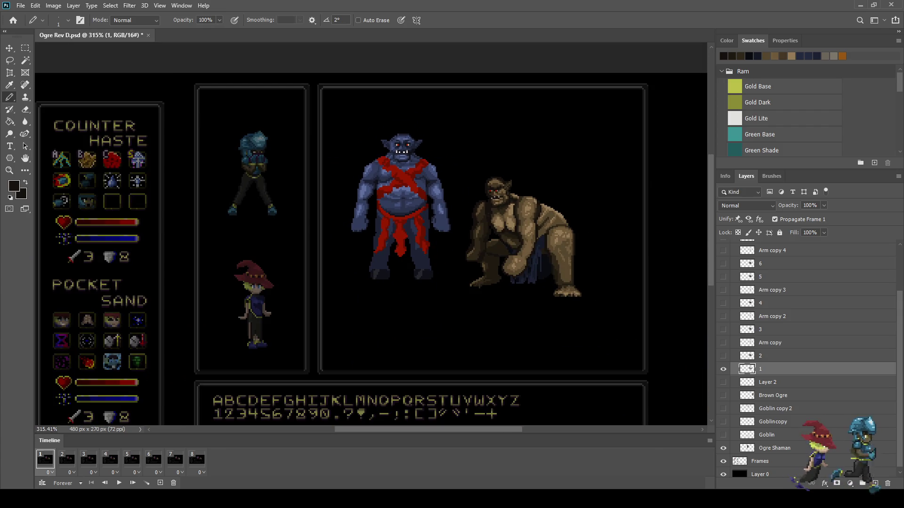
# Start Timeline playback and zoom in to watch the crouching brown ogre loop
pyautogui.press('space')
pyautogui.scroll(-1, 631, 264)
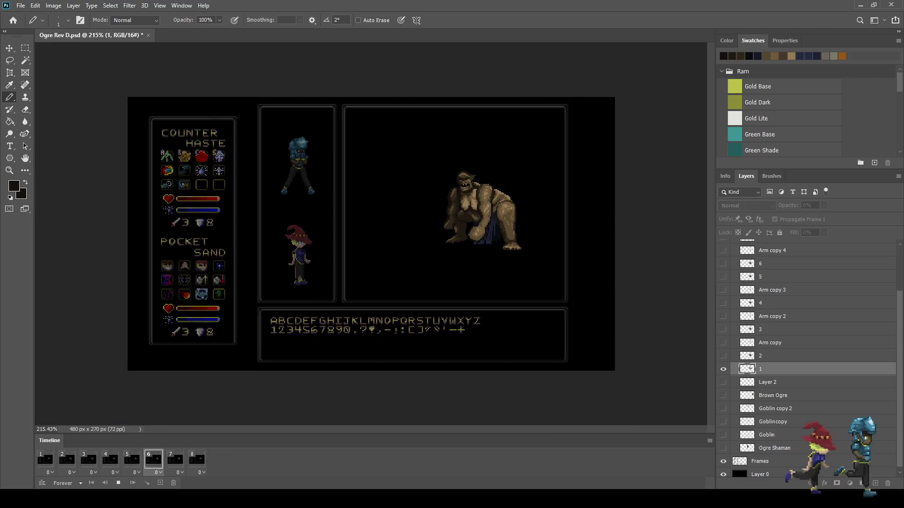
pyautogui.scroll(2, 631, 264)
pyautogui.scroll(1, 598, 165)
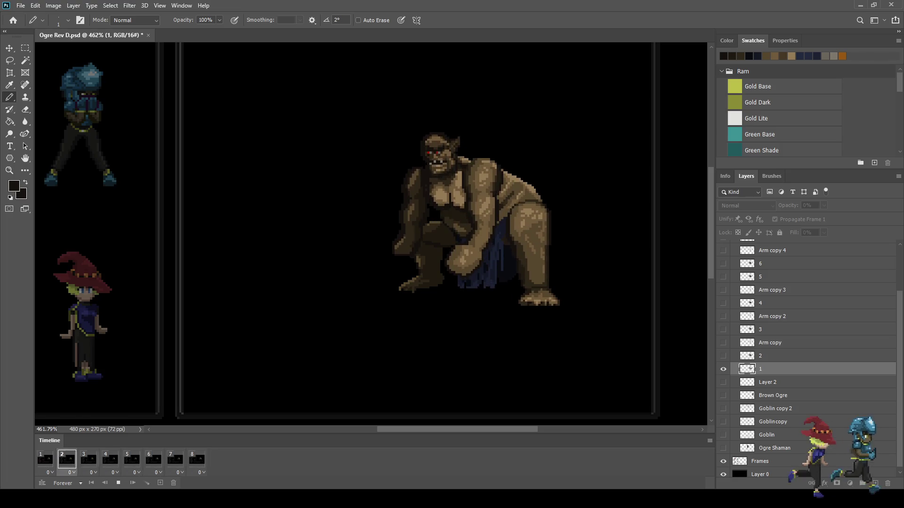
pyautogui.scroll(5, 445, 243)
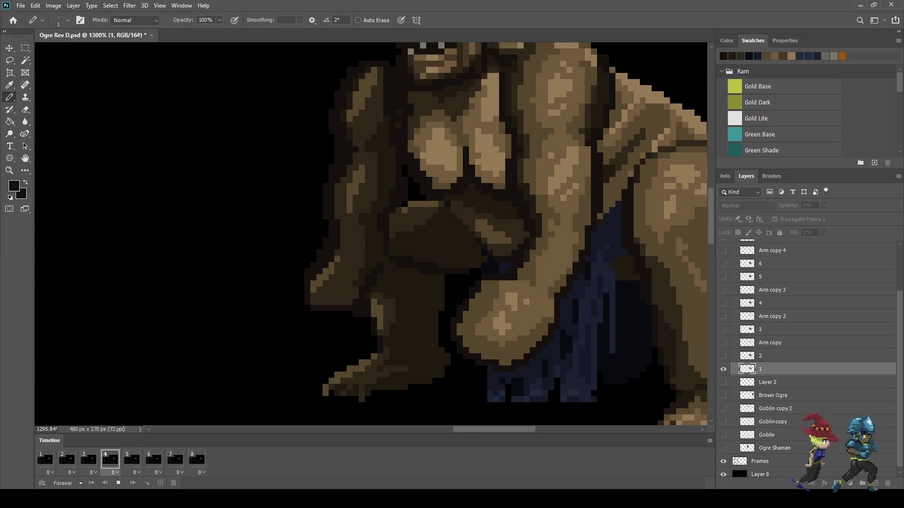
pyautogui.scroll(4, 455, 177)
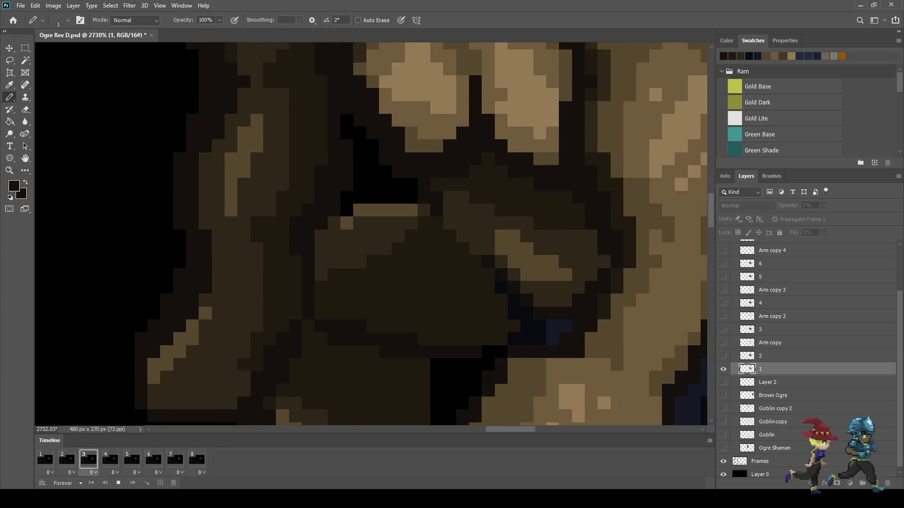
pyautogui.scroll(-5, 497, 270)
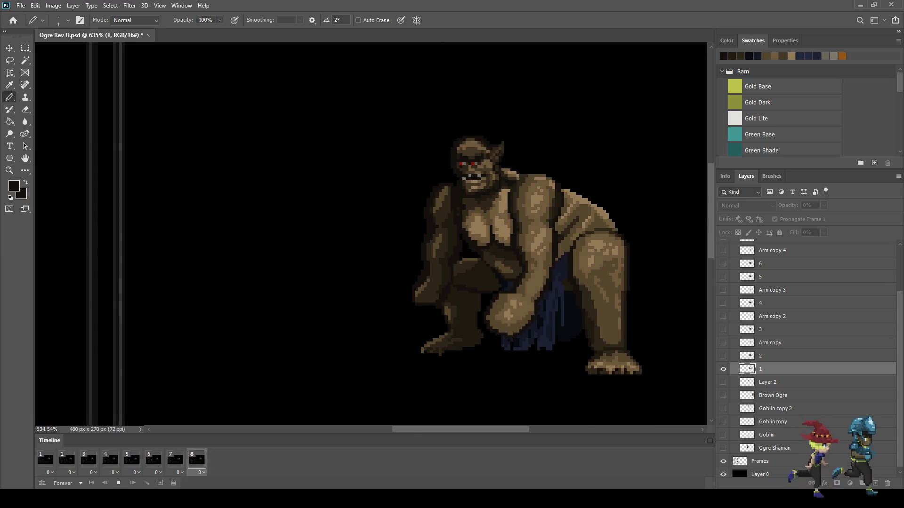
pyautogui.scroll(-1, 485, 287)
pyautogui.scroll(1, 485, 295)
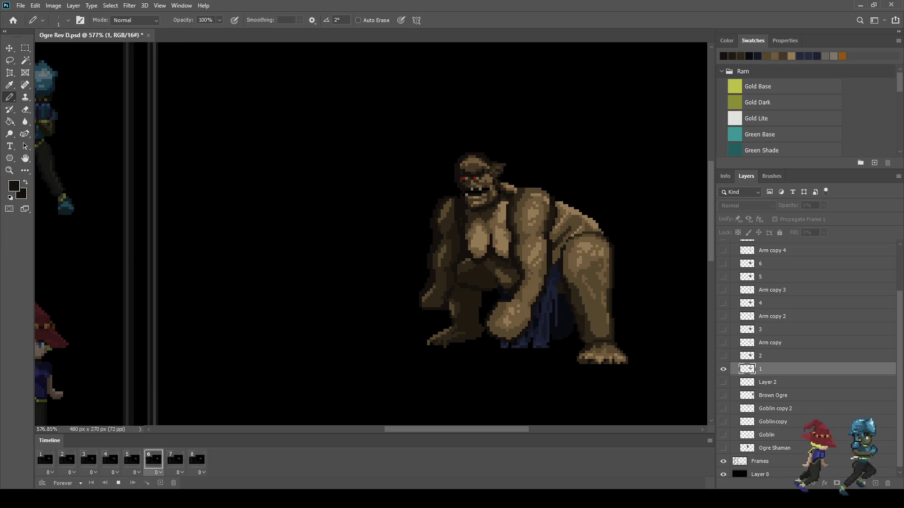
pyautogui.scroll(-2, 522, 155)
pyautogui.scroll(5, 555, 157)
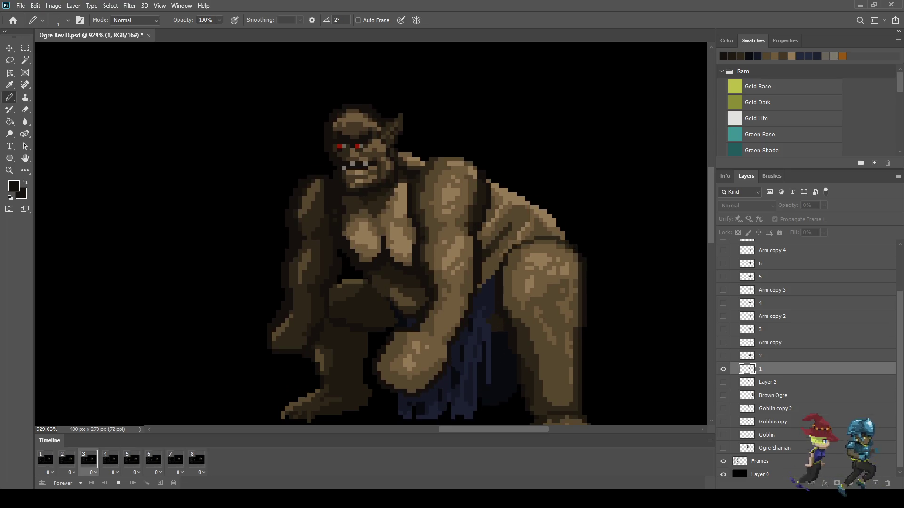
pyautogui.scroll(-5, 565, 221)
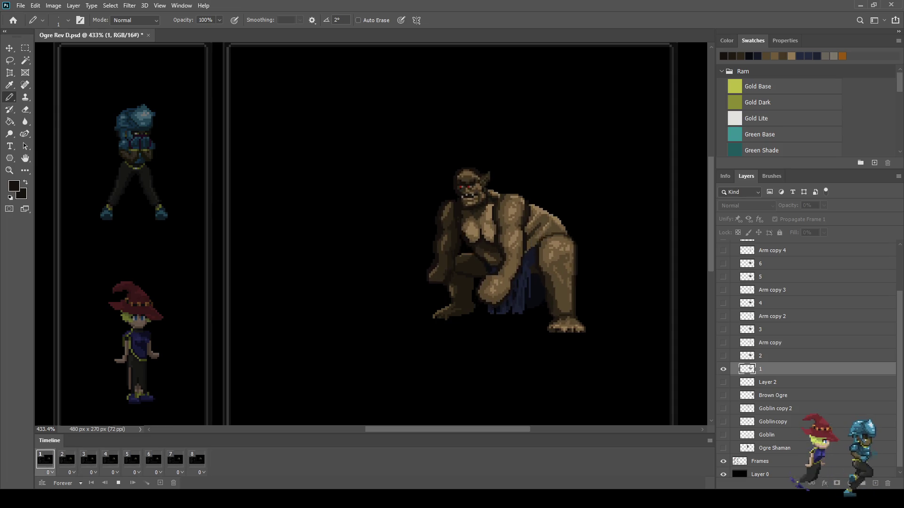
# Fit the whole mockup on screen, zoom to the ogre, and stop playback
pyautogui.hotkey('ctrl', '0')
pyautogui.scroll(3, 530, 154)
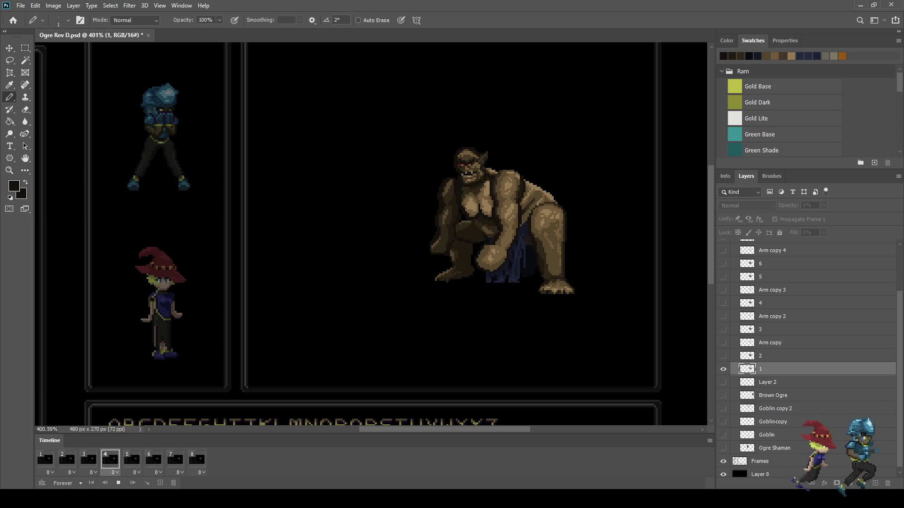
pyautogui.press('space')
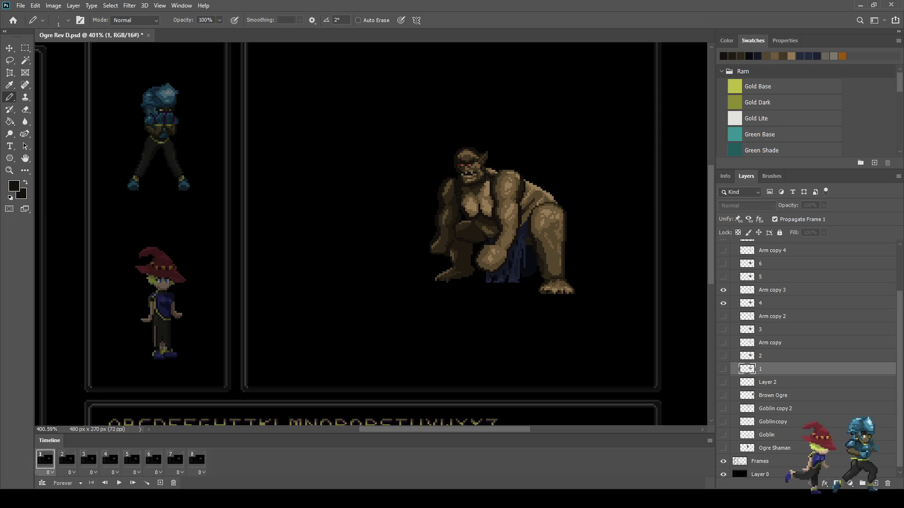
# On layer 2, lasso the diagonal dark line on the ogre's arm, cancelling a trial transform
pyautogui.click(45, 459)
pyautogui.scroll(5, 570, 204)
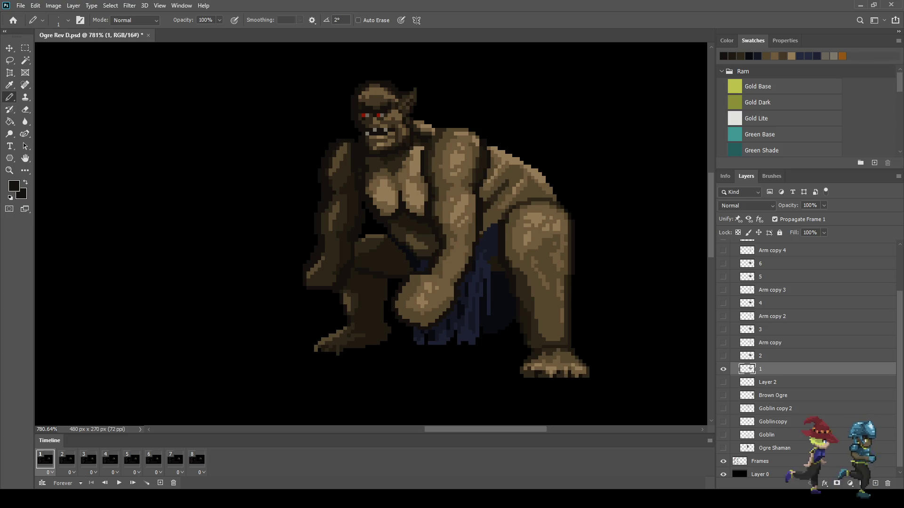
pyautogui.click(772, 356)
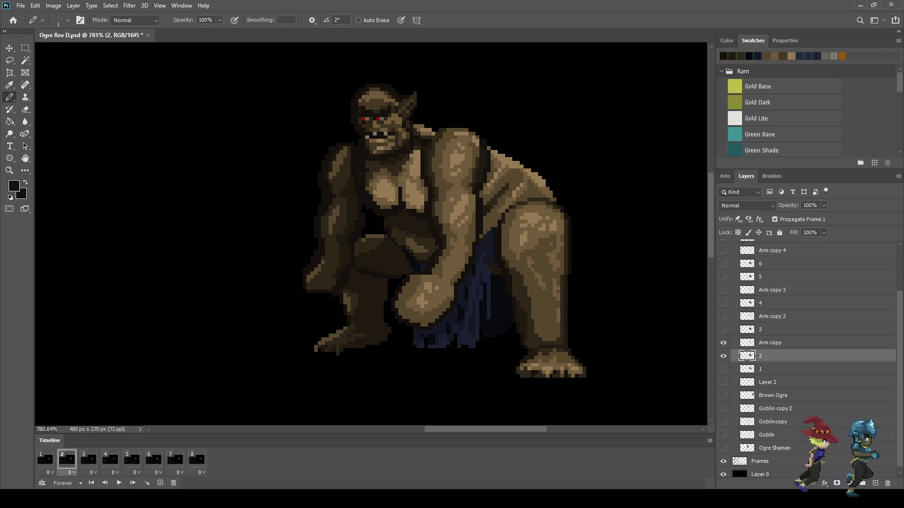
pyautogui.press('l')
pyautogui.scroll(9, 488, 217)
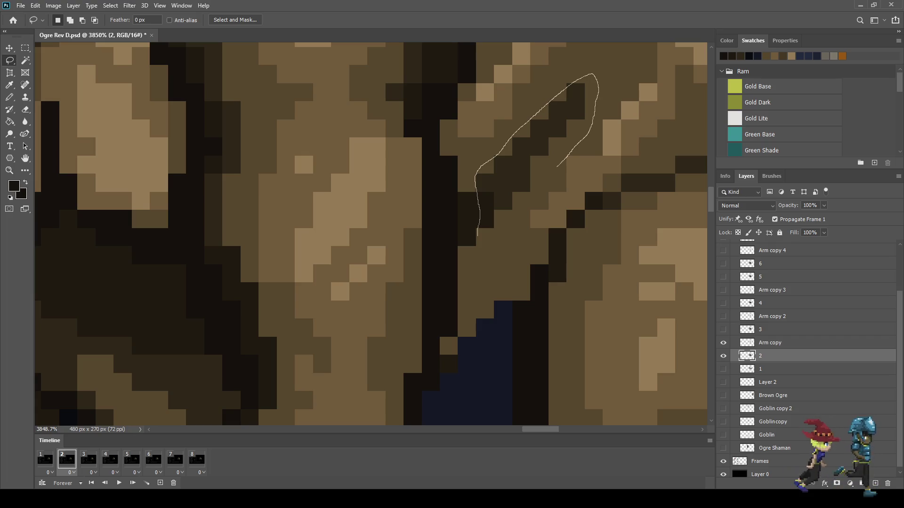
pyautogui.moveTo(479, 236); pyautogui.dragTo(477, 233)
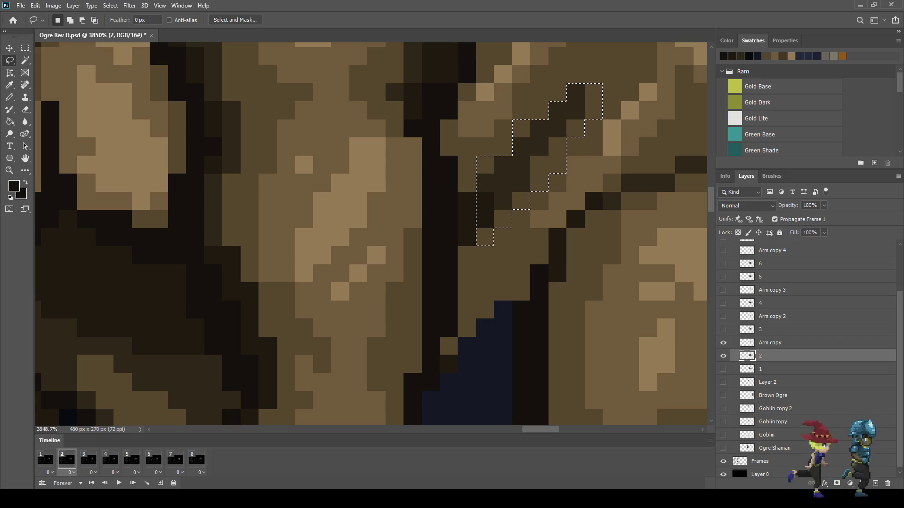
pyautogui.hotkey('ctrl', 't')
pyautogui.press('Escape')
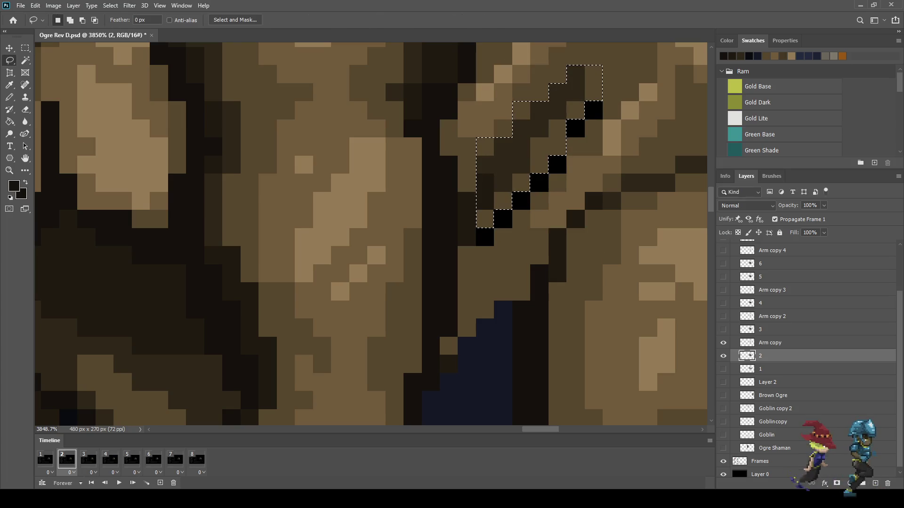
# Sample the arm's brown and paint the diagonal row of black pixels brown
pyautogui.press('i')
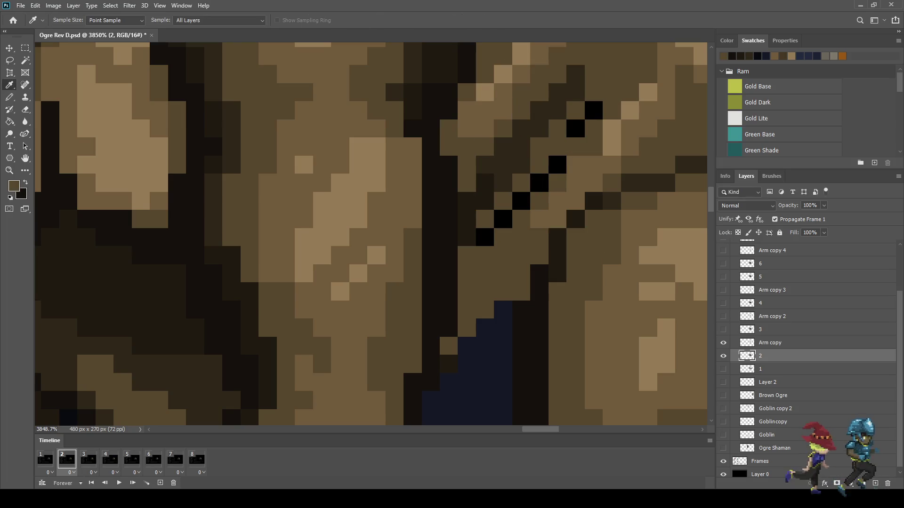
pyautogui.press('b')
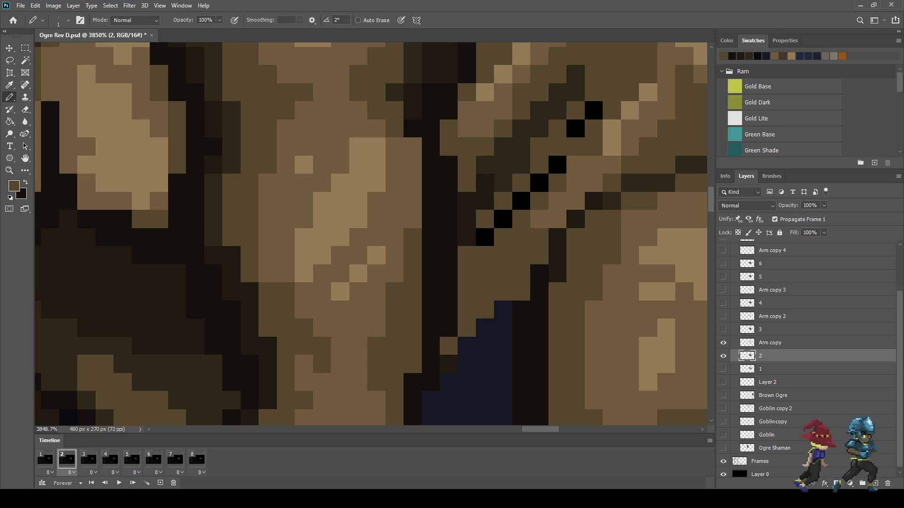
pyautogui.click(485, 237)
pyautogui.moveTo(503, 219)
pyautogui.mouseDown()
pyautogui.moveTo(557, 164)
pyautogui.moveTo(594, 109)
pyautogui.mouseUp()
pyautogui.scroll(-10, 506, 237)
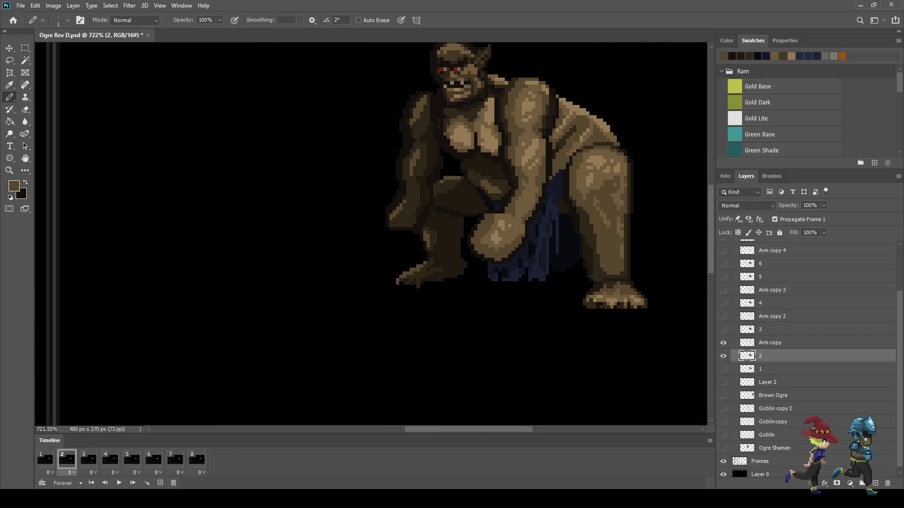
pyautogui.scroll(5, 574, 142)
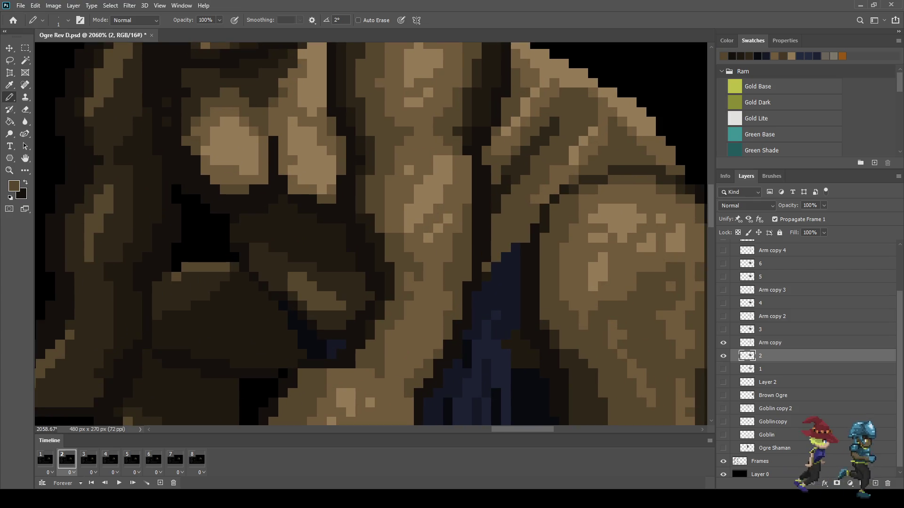
# Lasso a section of the upper arm and nudge it up one pixel
pyautogui.press('l')
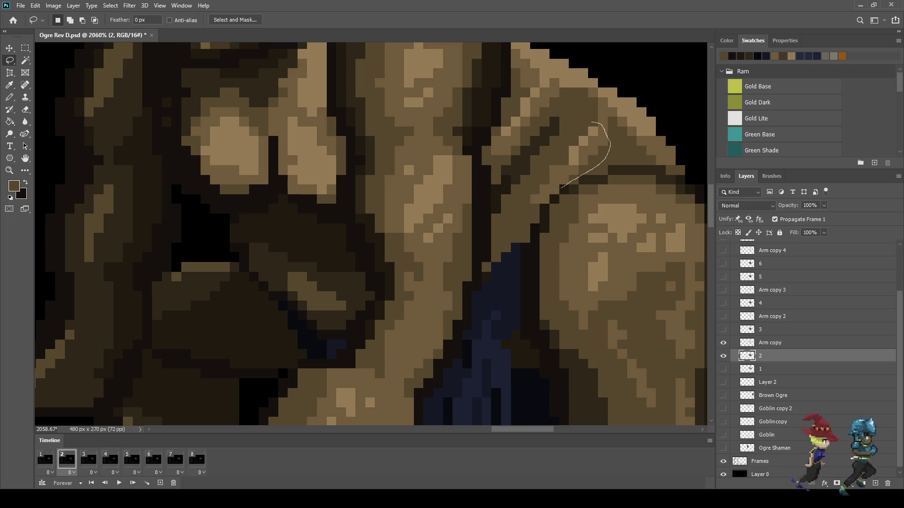
pyautogui.moveTo(593, 129); pyautogui.dragTo(594, 126)
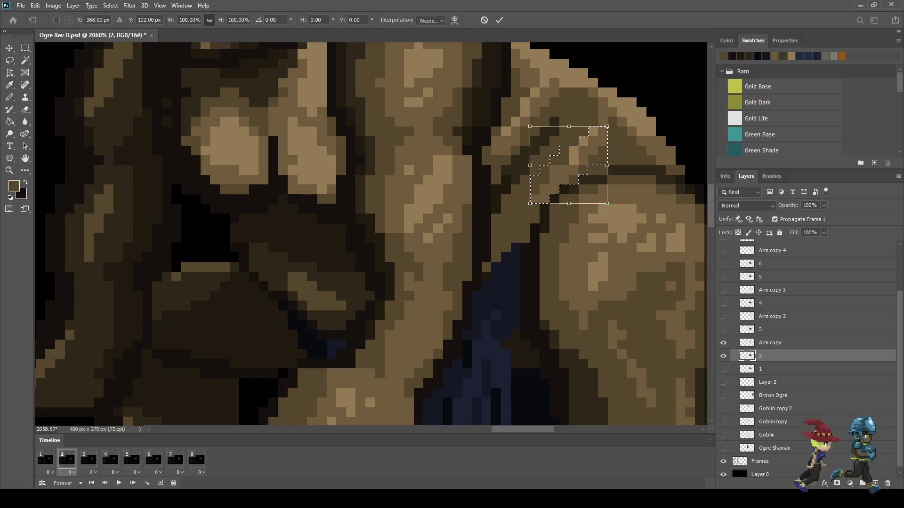
pyautogui.hotkey('ctrl', 'Up')
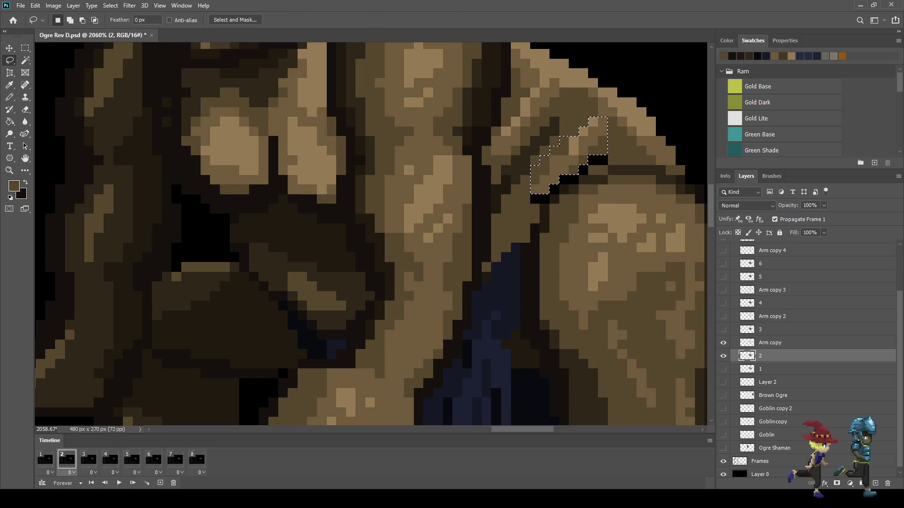
pyautogui.scroll(3, 622, 152)
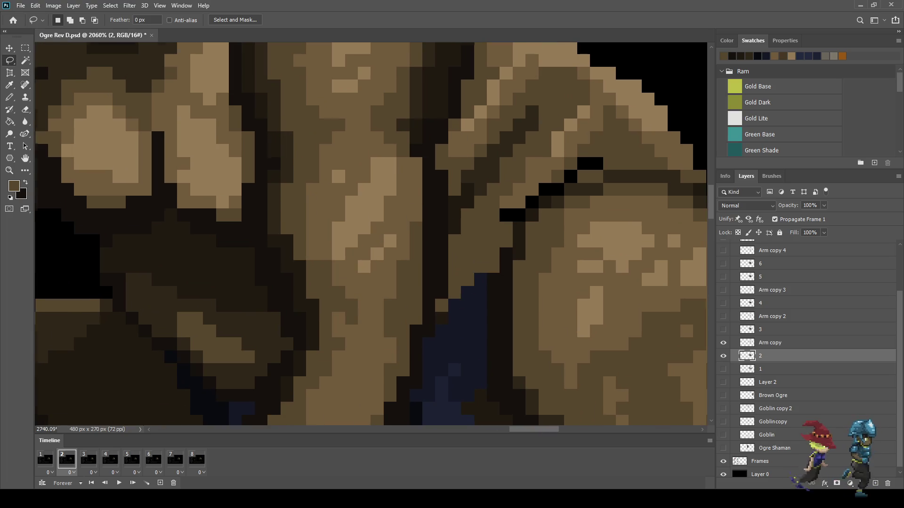
# Paint the leftover black gap pixels on the arm brown with the Pencil
pyautogui.press('i')
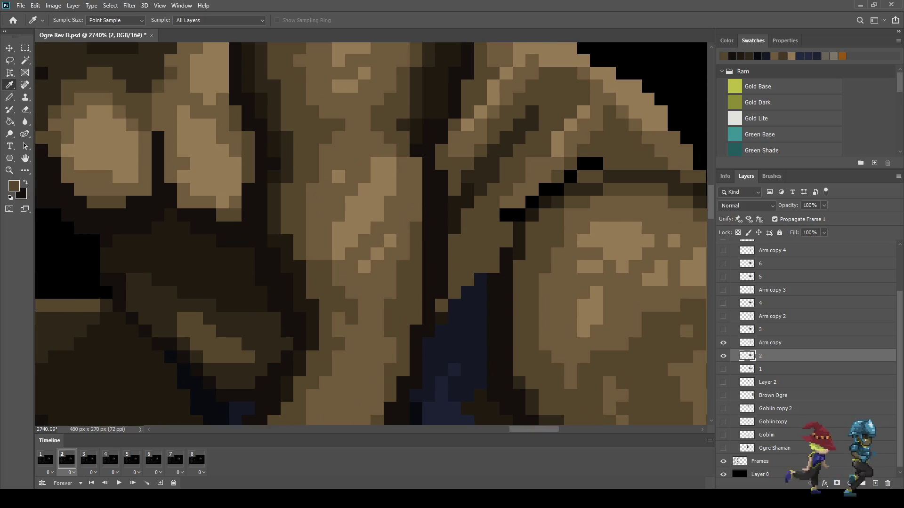
pyautogui.press('b')
pyautogui.moveTo(584, 163); pyautogui.dragTo(597, 163)
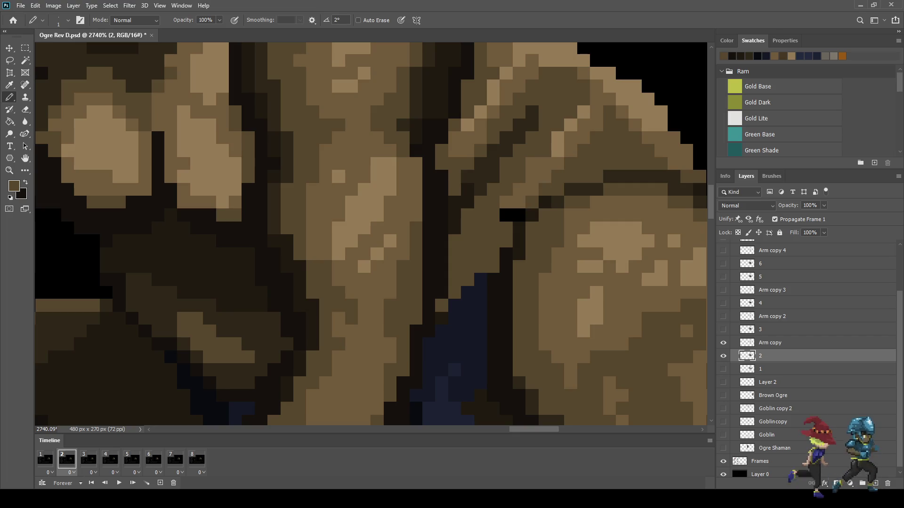
pyautogui.scroll(-5, 490, 209)
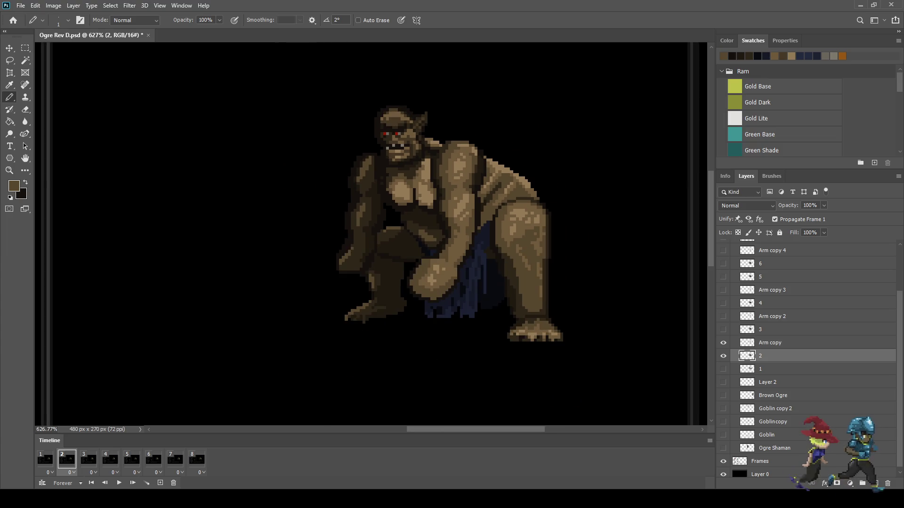
# Flip between frames 1 and 2 to compare the arm poses
pyautogui.press('Left')
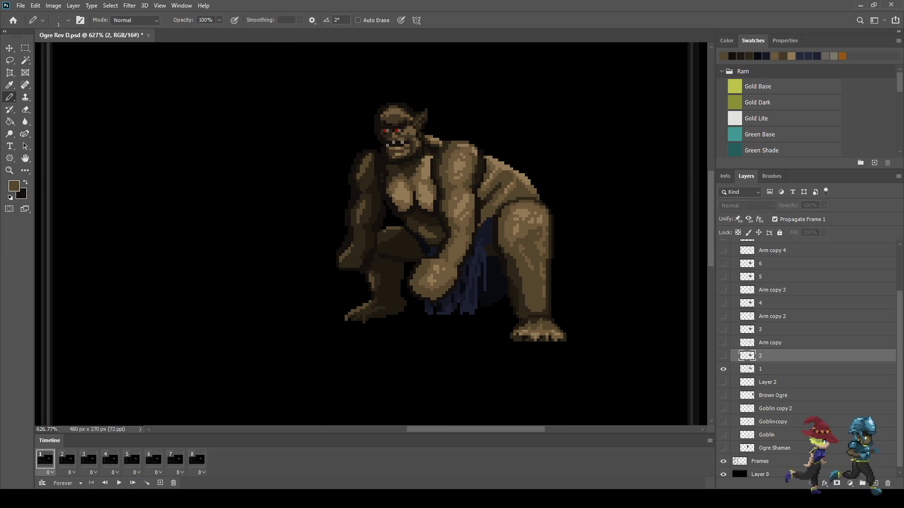
pyautogui.press('Right')
pyautogui.press('Left')
pyautogui.press('Right')
pyautogui.scroll(3, 521, 178)
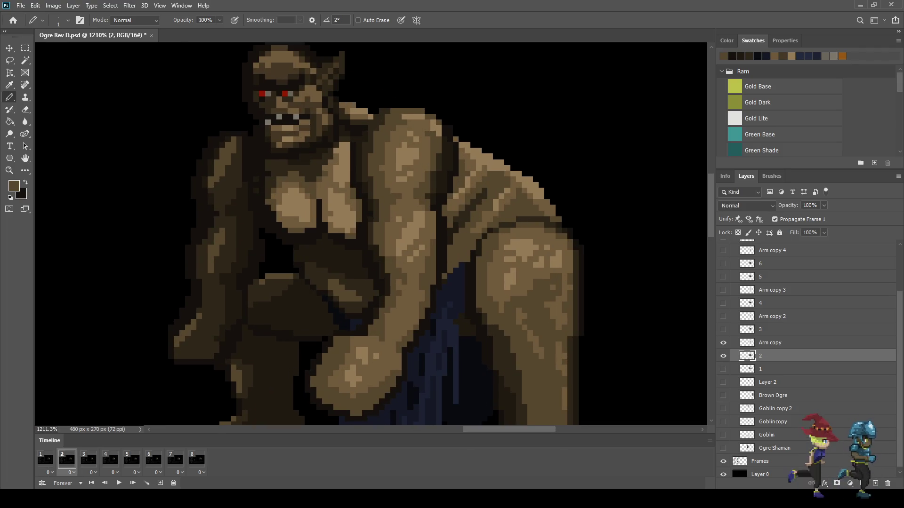